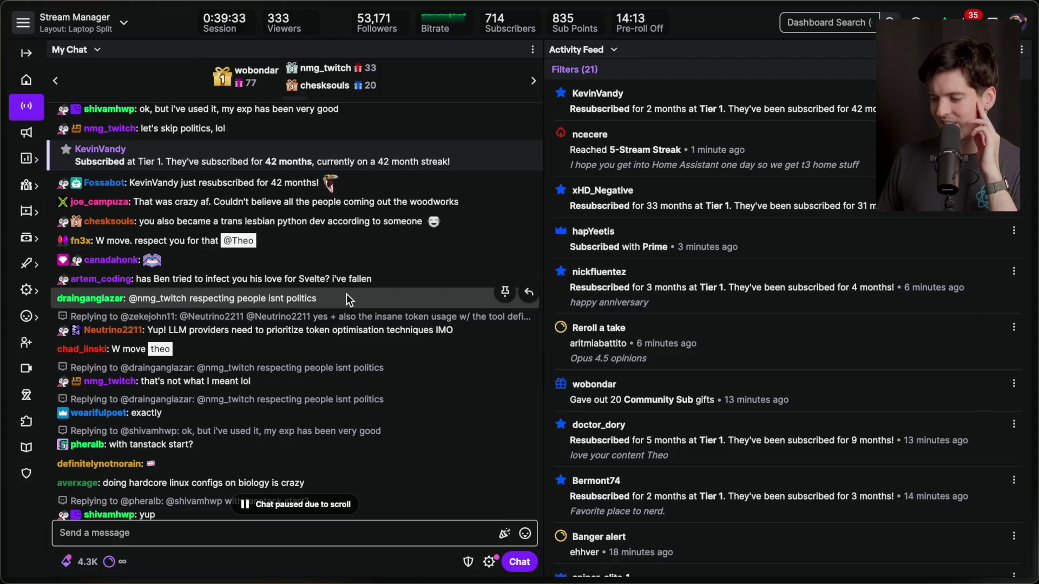
Step: Highlight the Ben and Svelte chat question plus the resubscription, streak and Home Assistant feed entries
triple_click(362, 279)
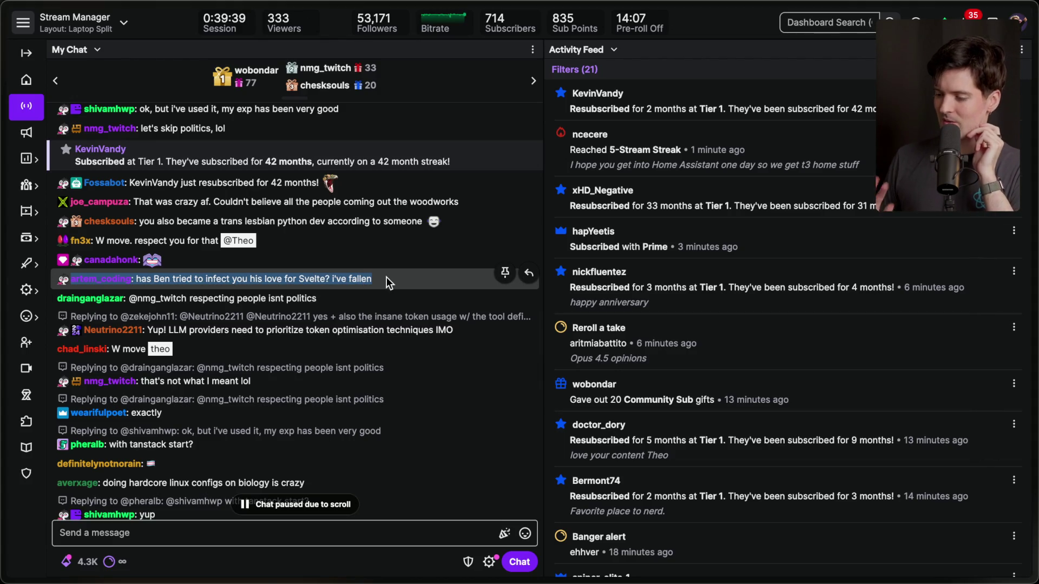
scroll(387, 278, "down", 1)
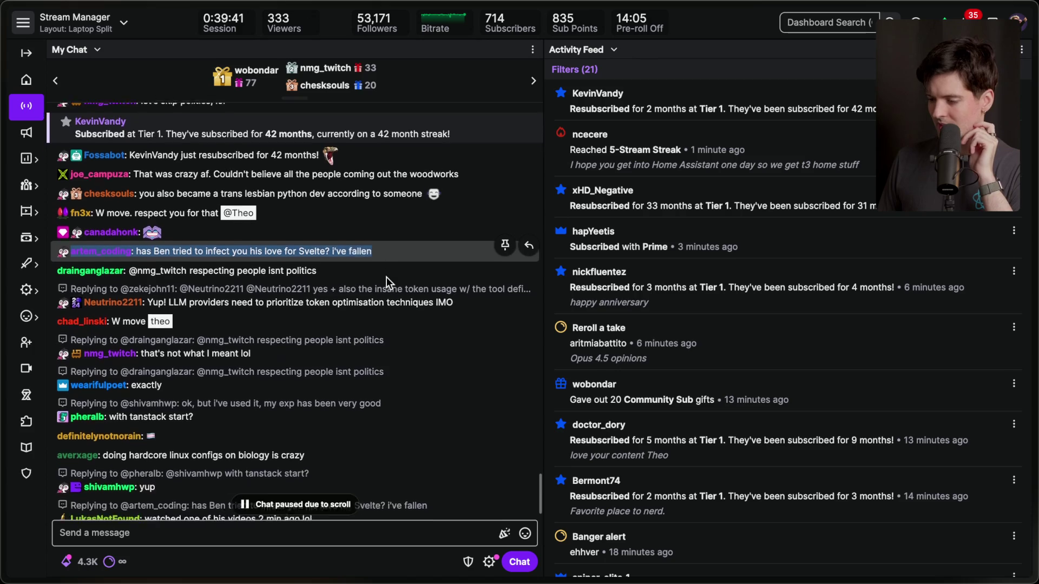
scroll(386, 277, "down", 1)
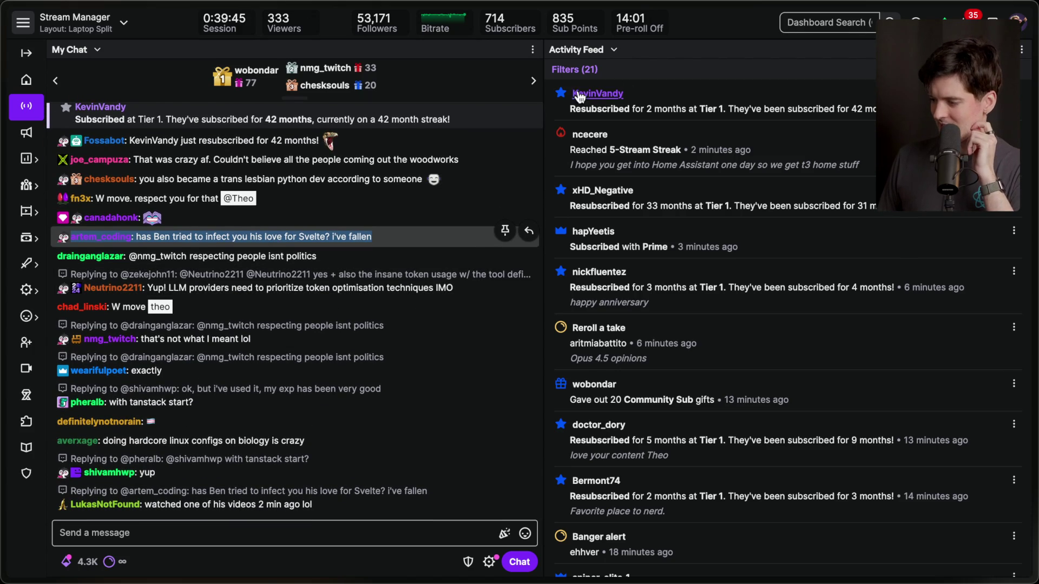
triple_click(856, 105)
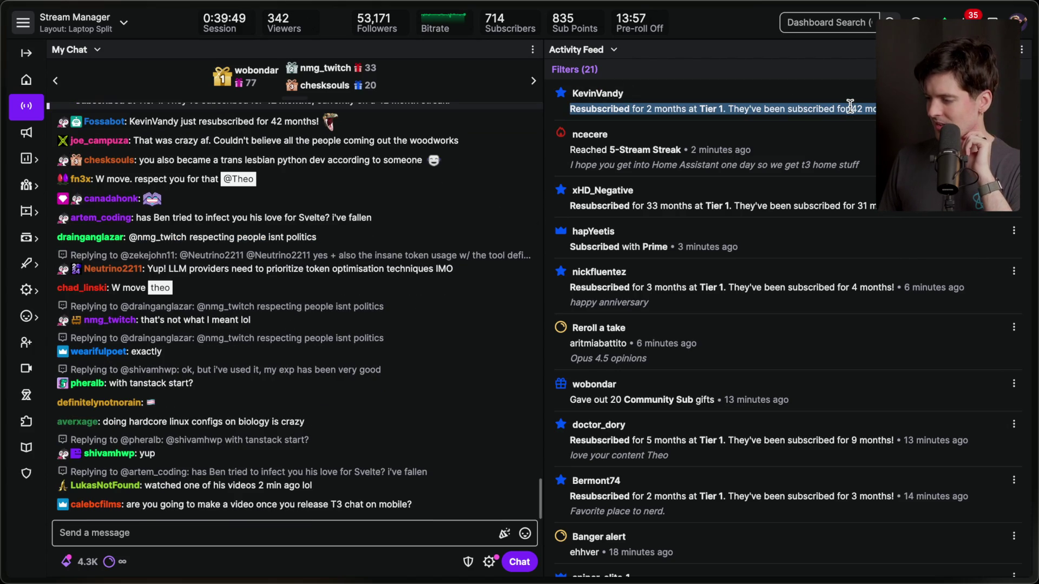
left_click(852, 106)
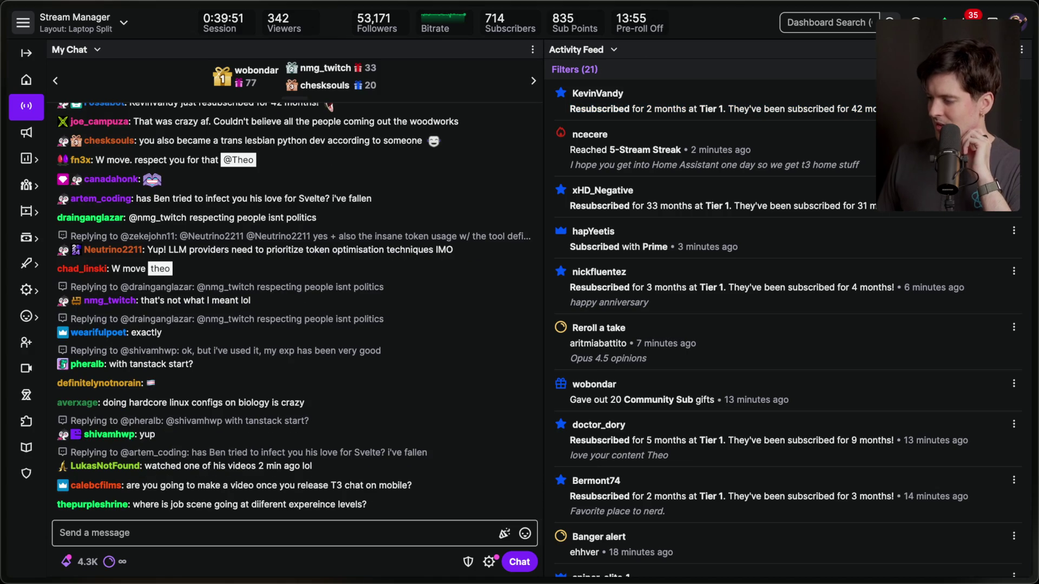
left_click_drag(860, 165, 615, 129)
left_click(838, 143)
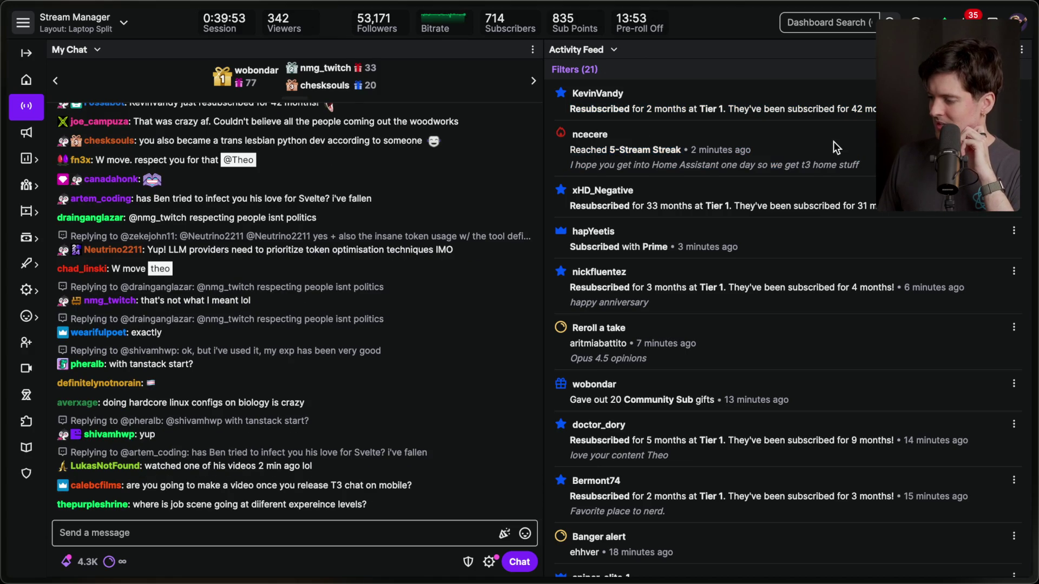
triple_click(706, 165)
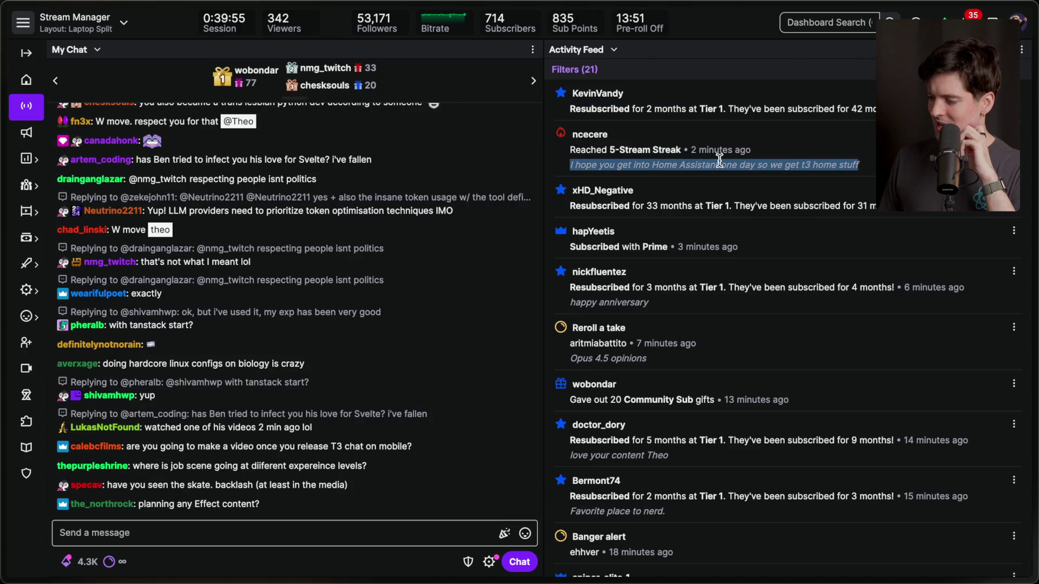
left_click(761, 161)
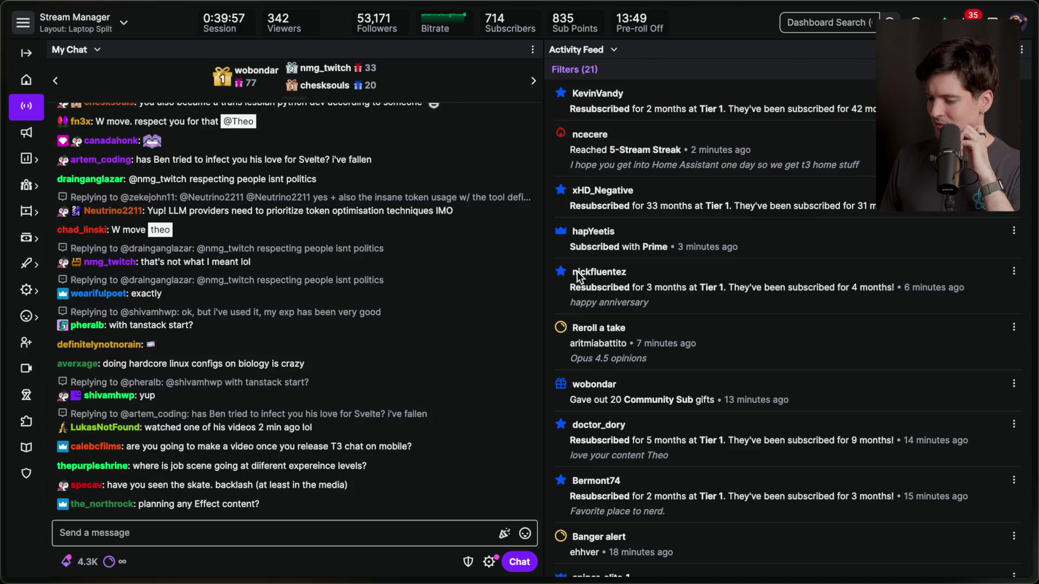
Step: Highlight viewer questions on Effect content, the job scene, a T3 chat mobile video, skating and punk music
triple_click(197, 504)
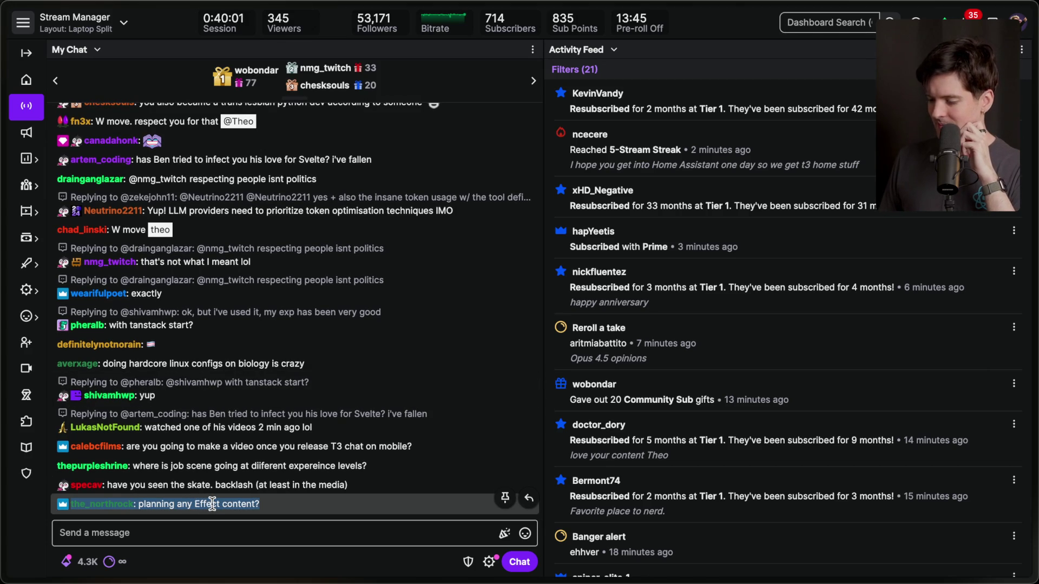
left_click(211, 504)
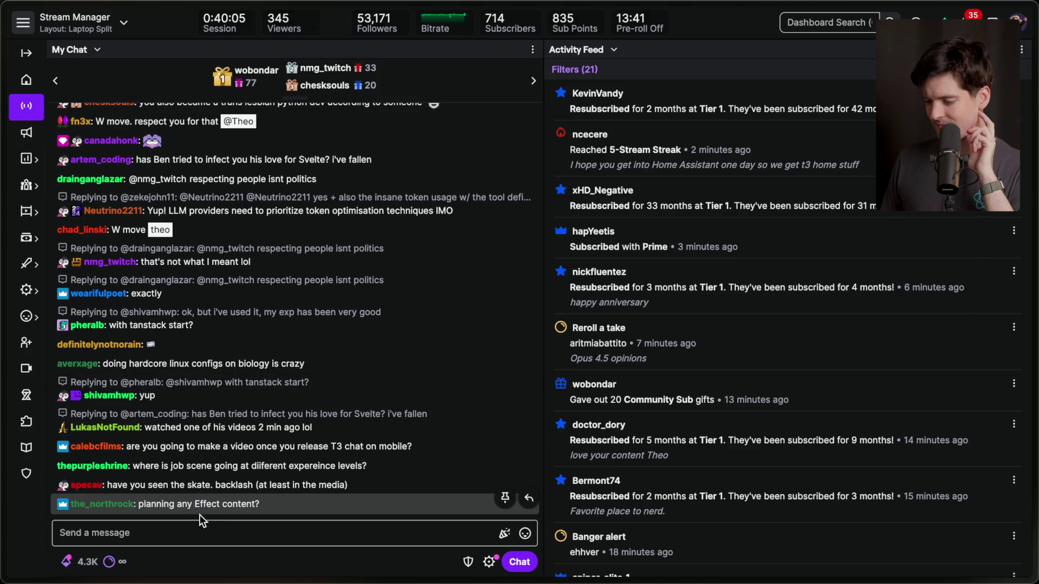
triple_click(248, 447)
left_click(180, 449)
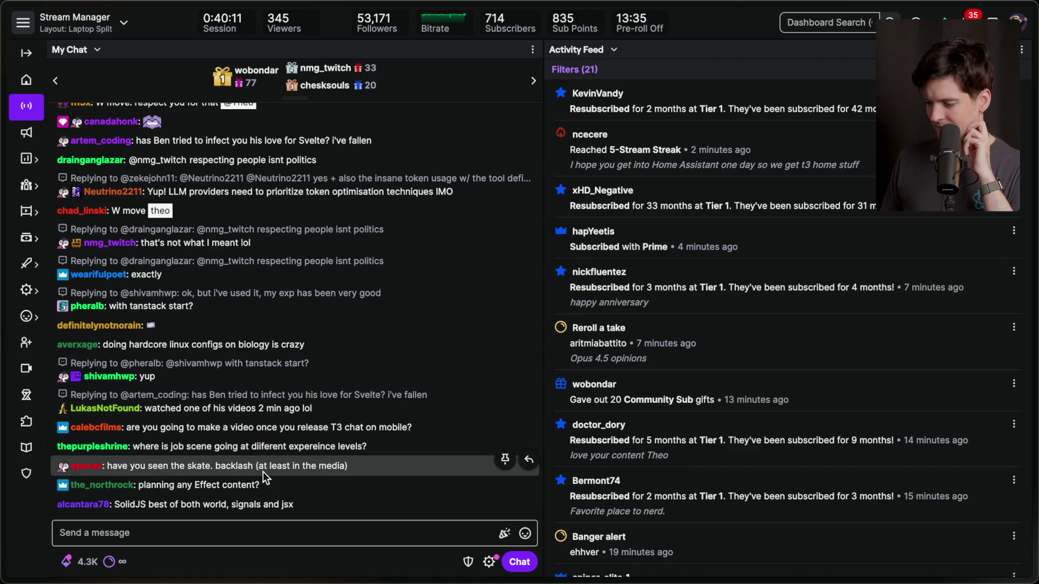
triple_click(281, 429)
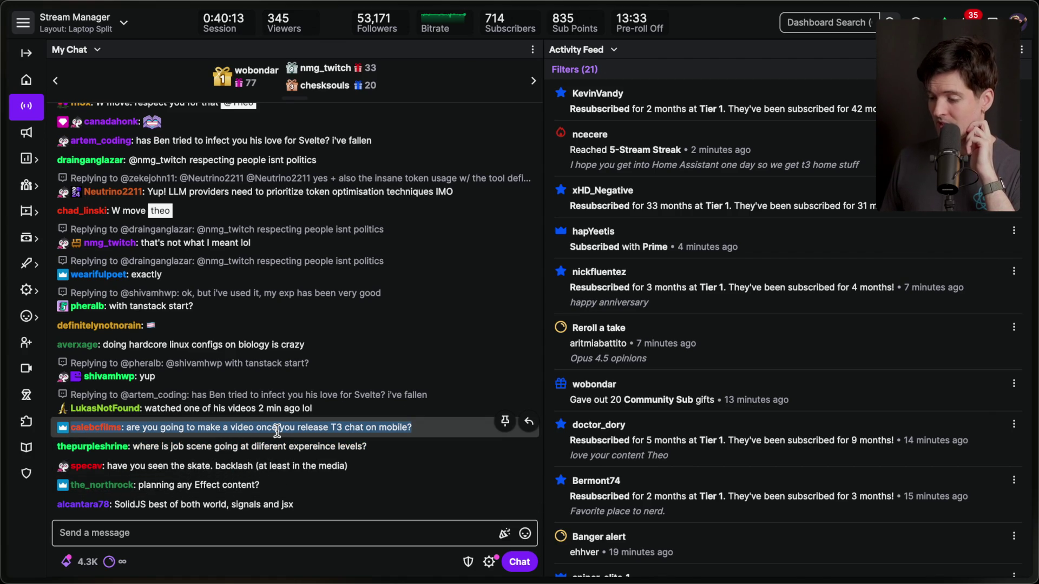
left_click(276, 431)
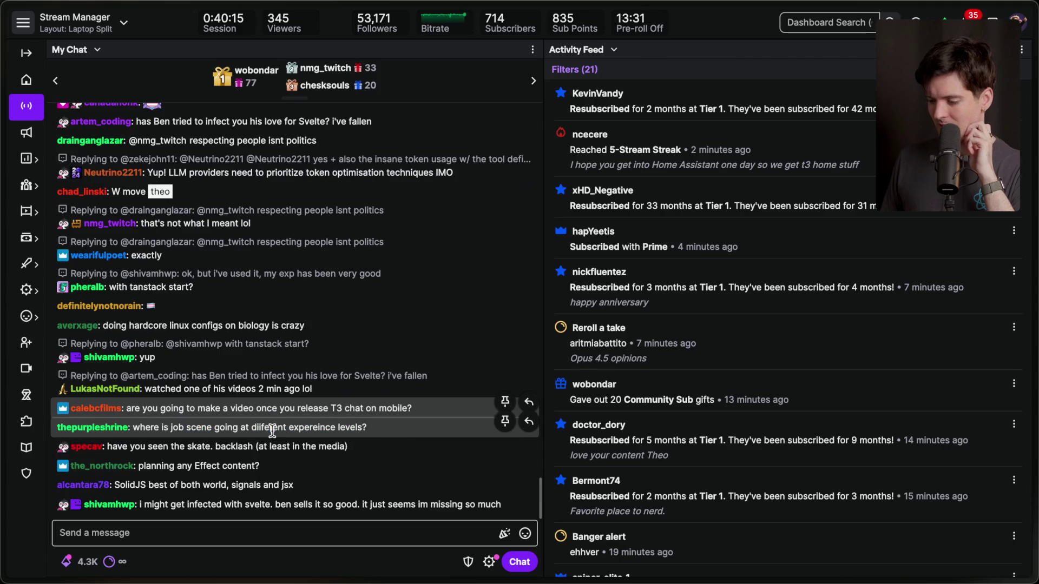
triple_click(165, 446)
left_click(203, 446)
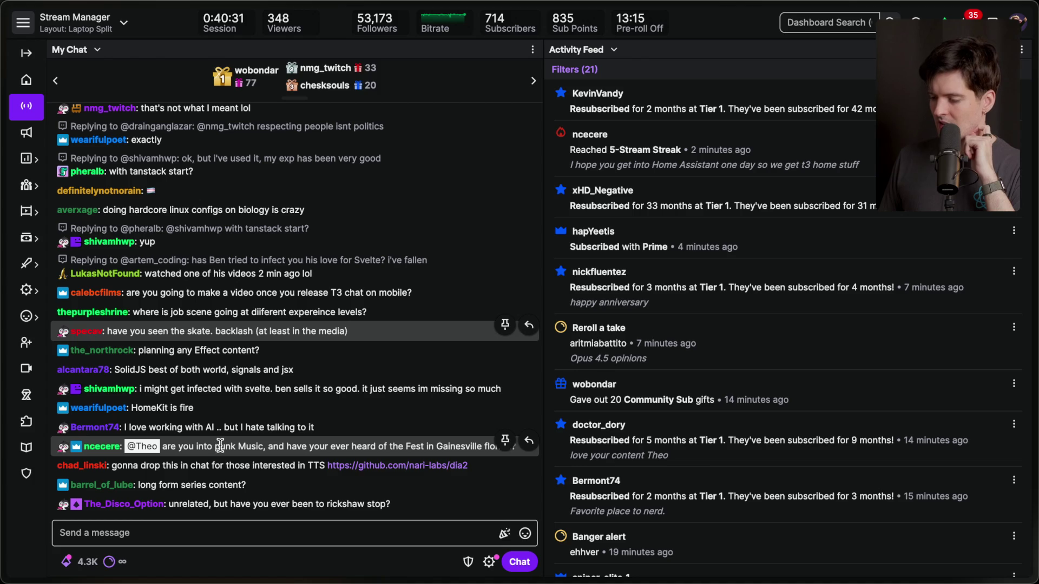
left_click_drag(219, 445, 349, 443)
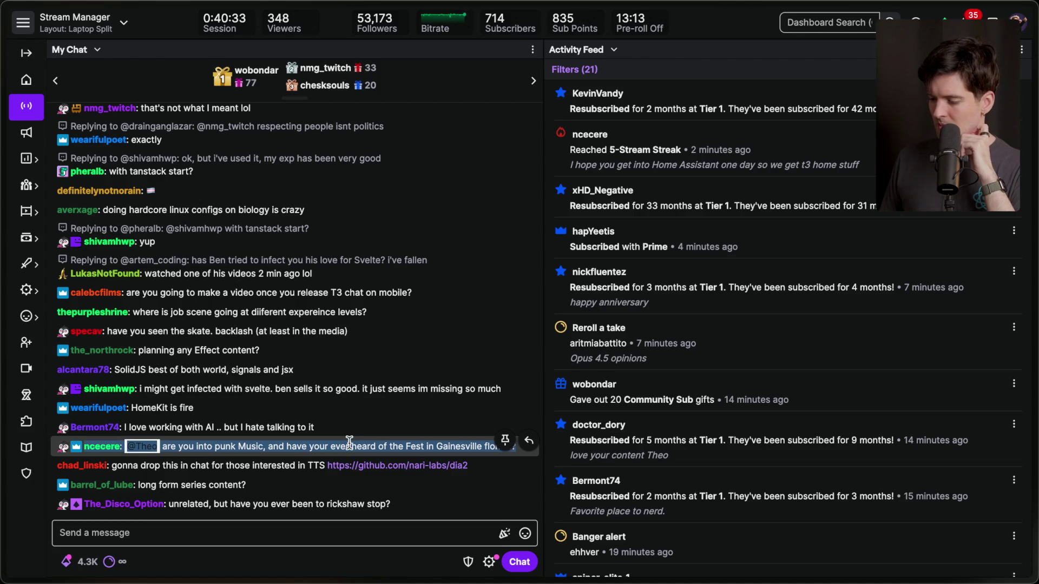
left_click(225, 476)
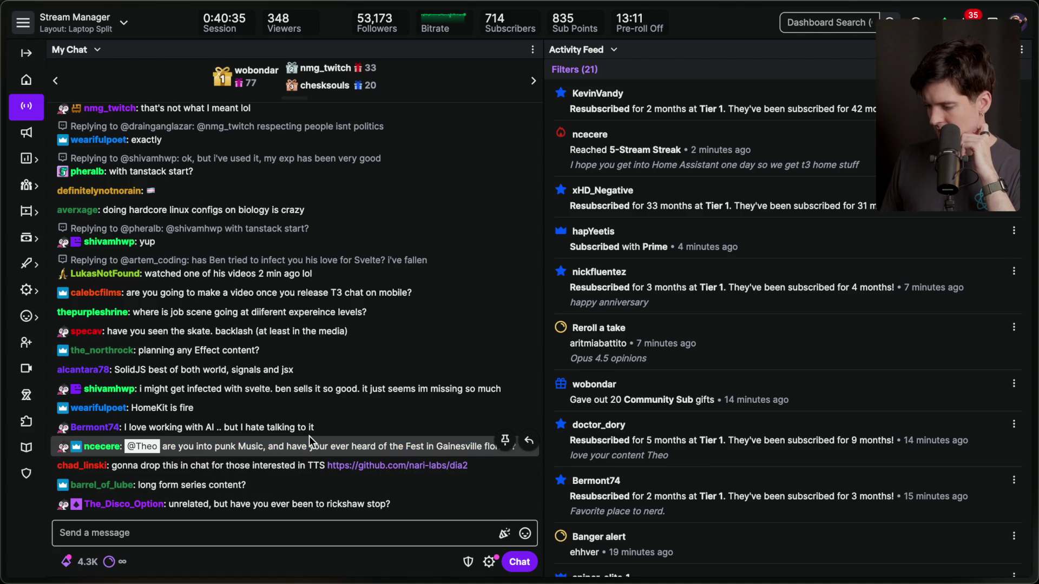
Step: Open the nari-labs/dia2 link from chat, star the repository, and close its preview
left_click(363, 466)
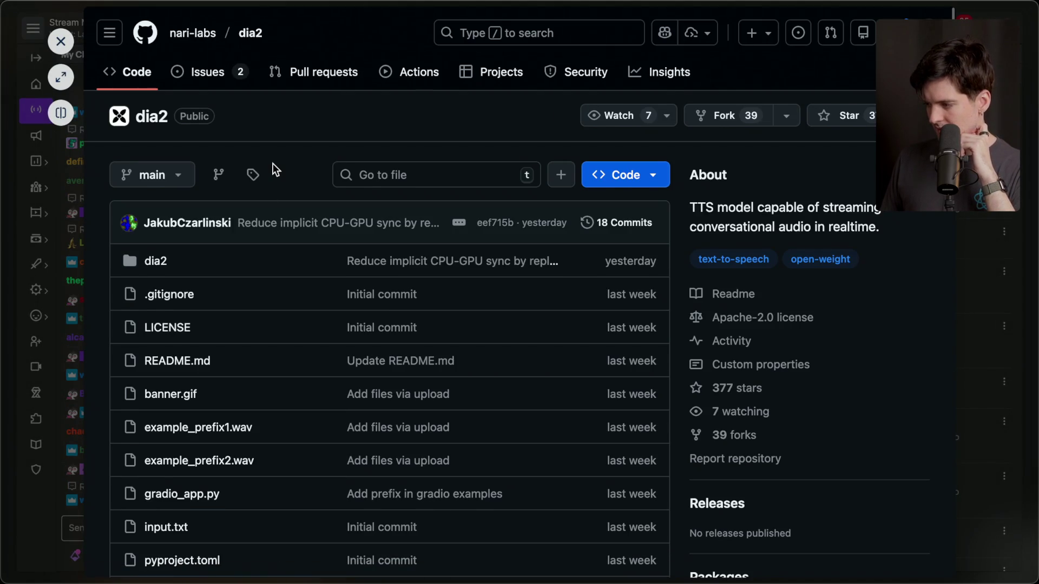
scroll(275, 168, "down", 1)
scroll(273, 164, "down", 10)
scroll(274, 168, "up", 3)
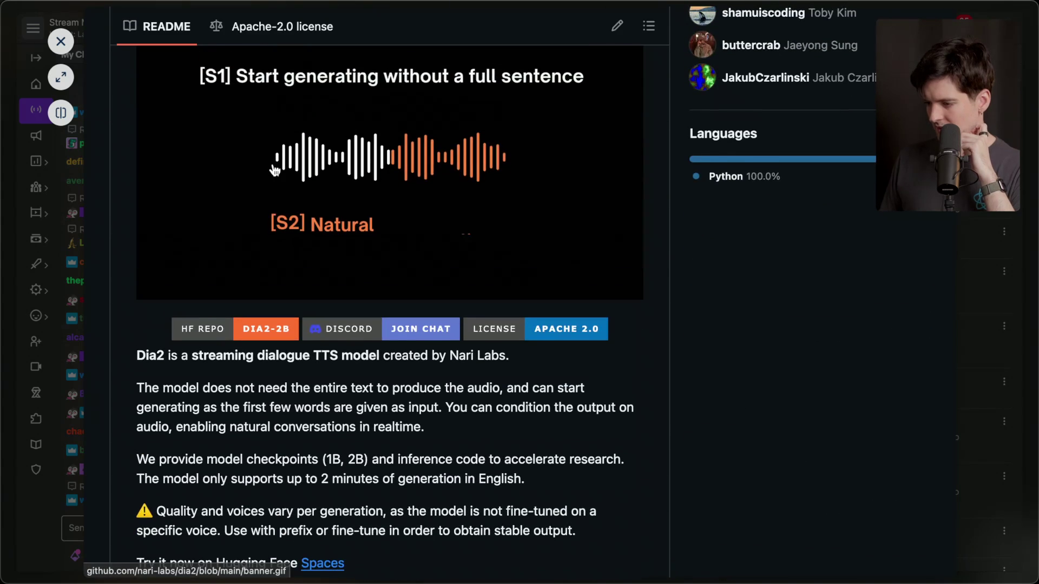
scroll(274, 170, "down", 6)
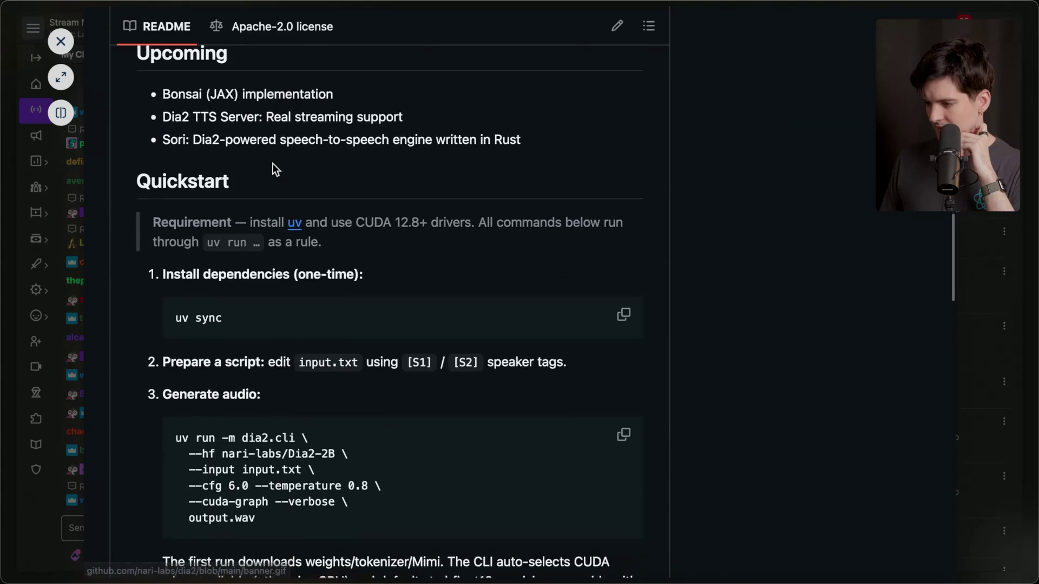
scroll(273, 163, "up", 15)
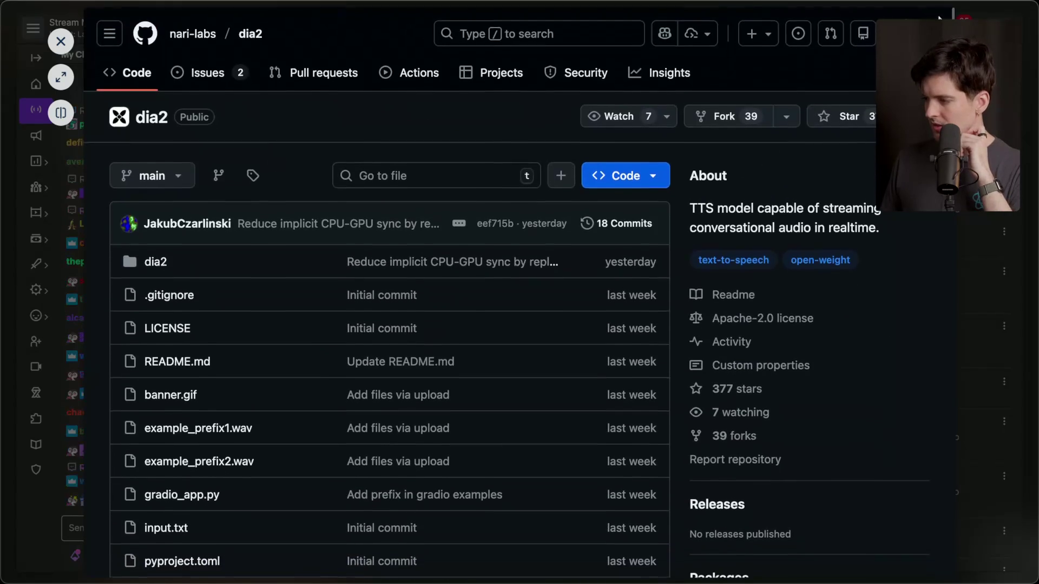
left_click(848, 126)
left_click(61, 41)
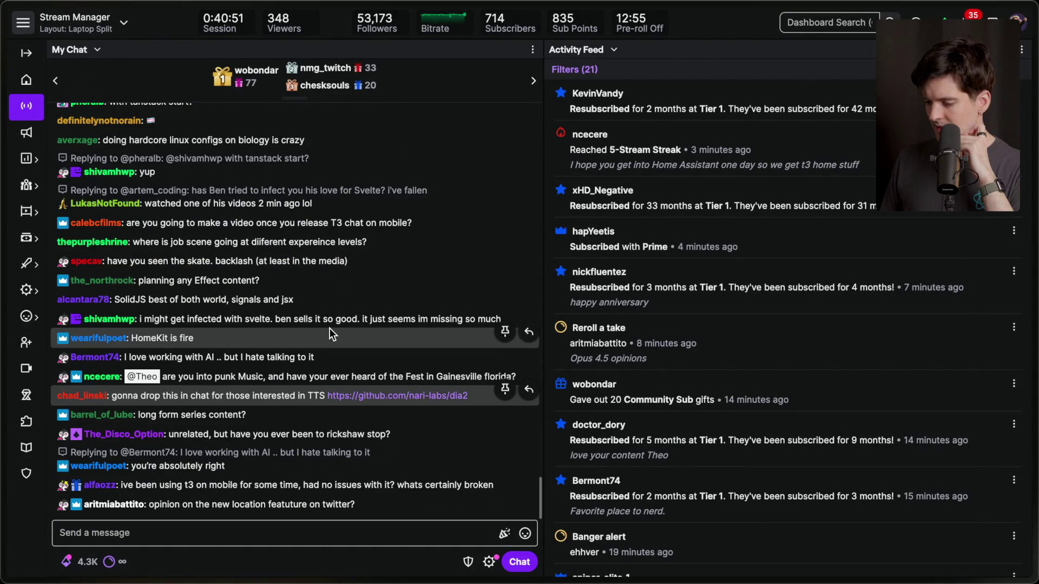
triple_click(233, 485)
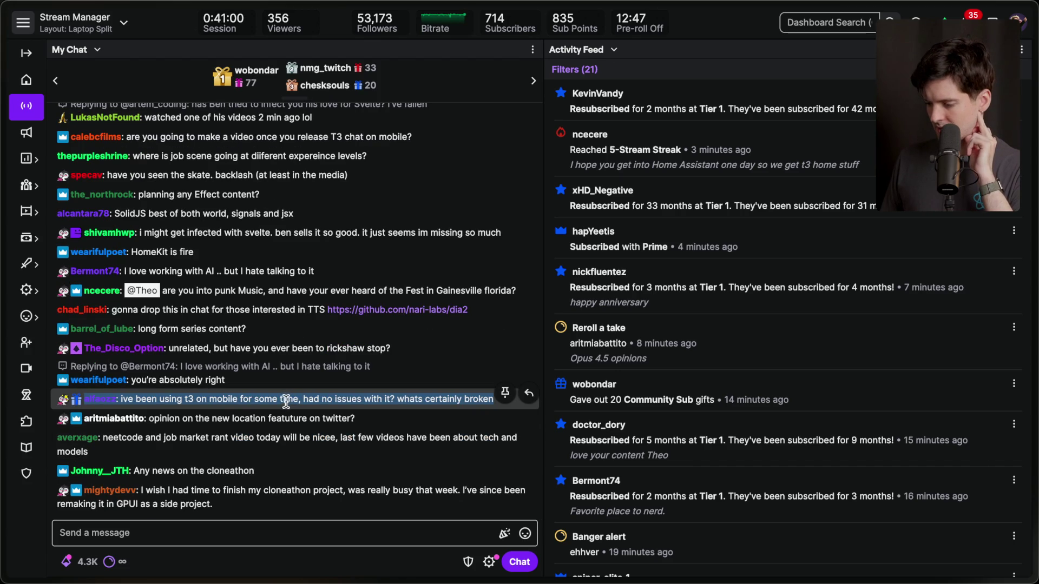
left_click(287, 401)
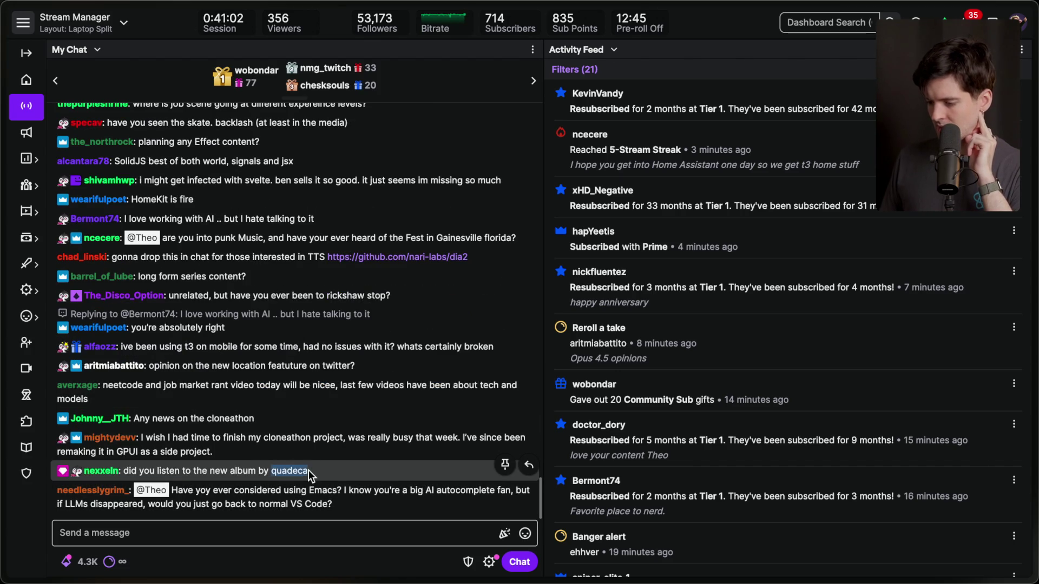
triple_click(330, 436)
scroll(330, 437, "up", 1)
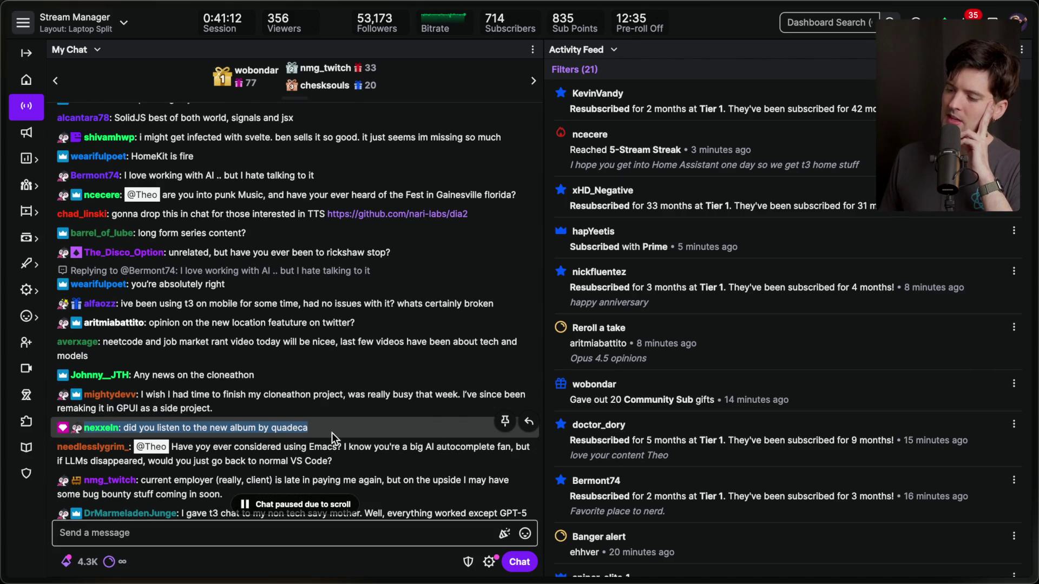
scroll(332, 433, "down", 3)
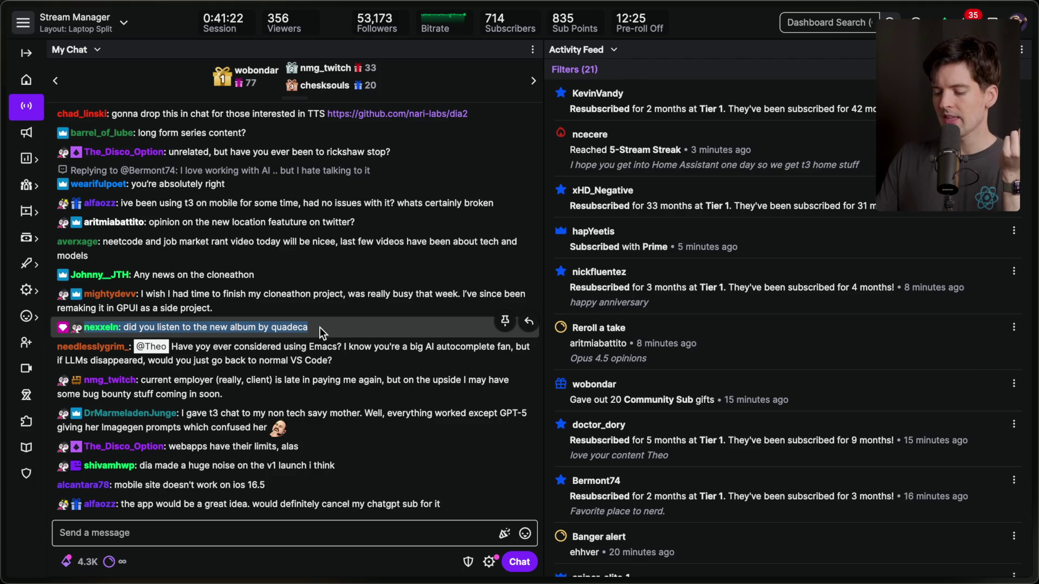
left_click(320, 327)
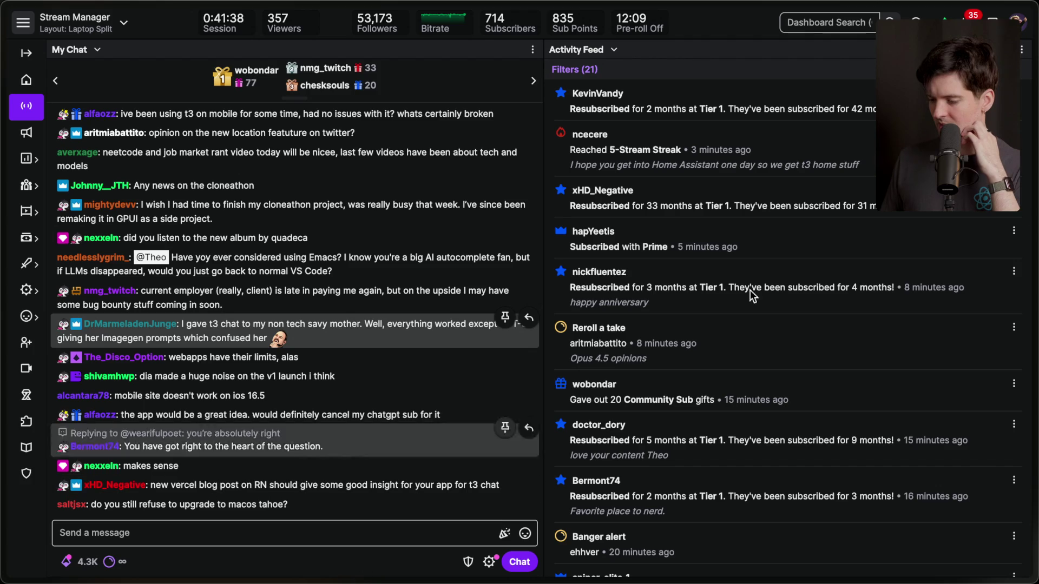
Step: Switch to the YouTube live chat tab, check options on a few Top chat messages, then jump to the newest
mouse_move(1035, 218)
left_click(903, 211)
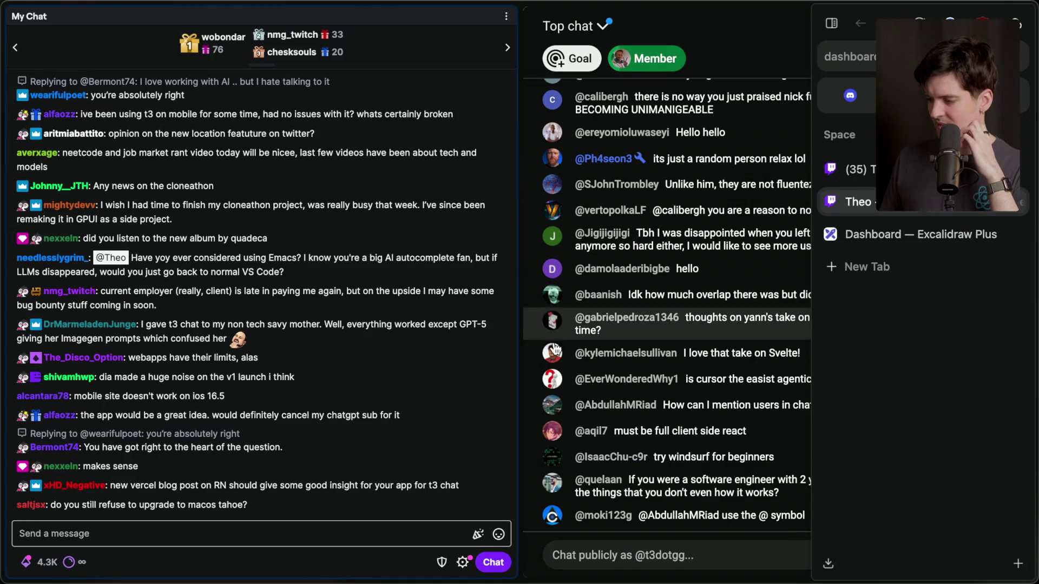
scroll(664, 388, "up", 10)
scroll(665, 389, "down", 5)
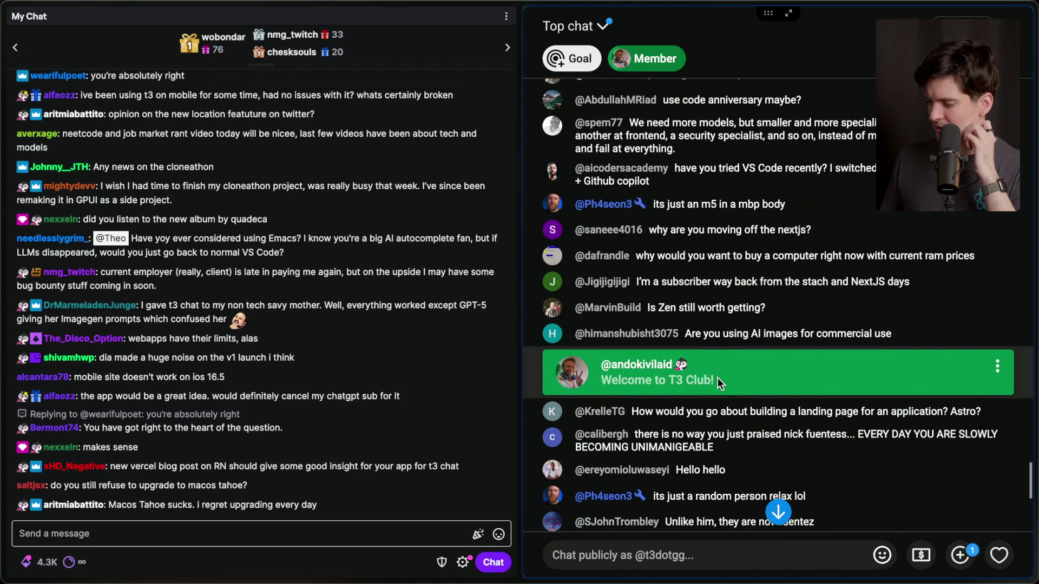
right_click(639, 381)
right_click(677, 404)
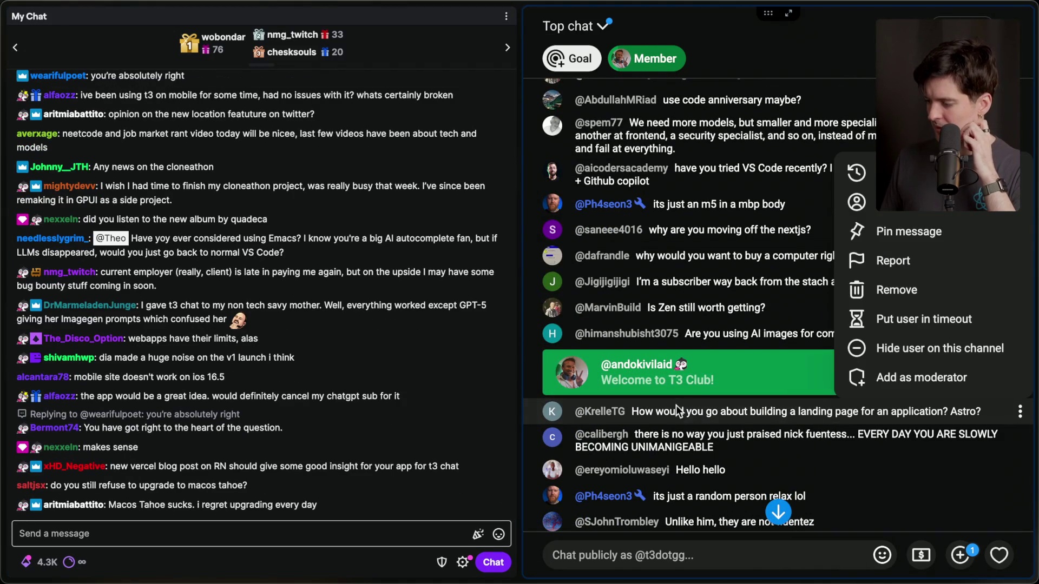
right_click(781, 443)
left_click(778, 513)
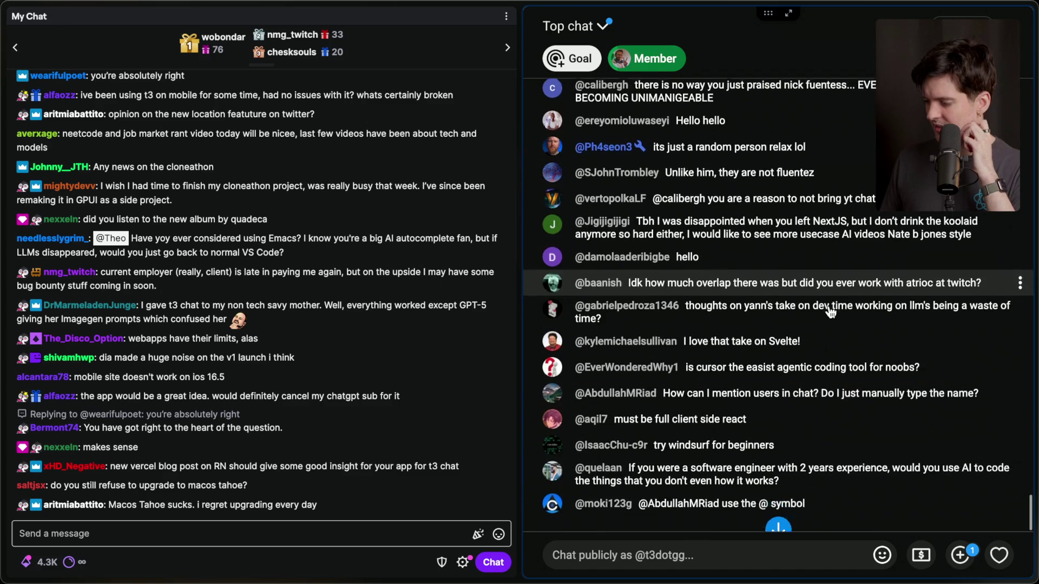
mouse_move(1035, 296)
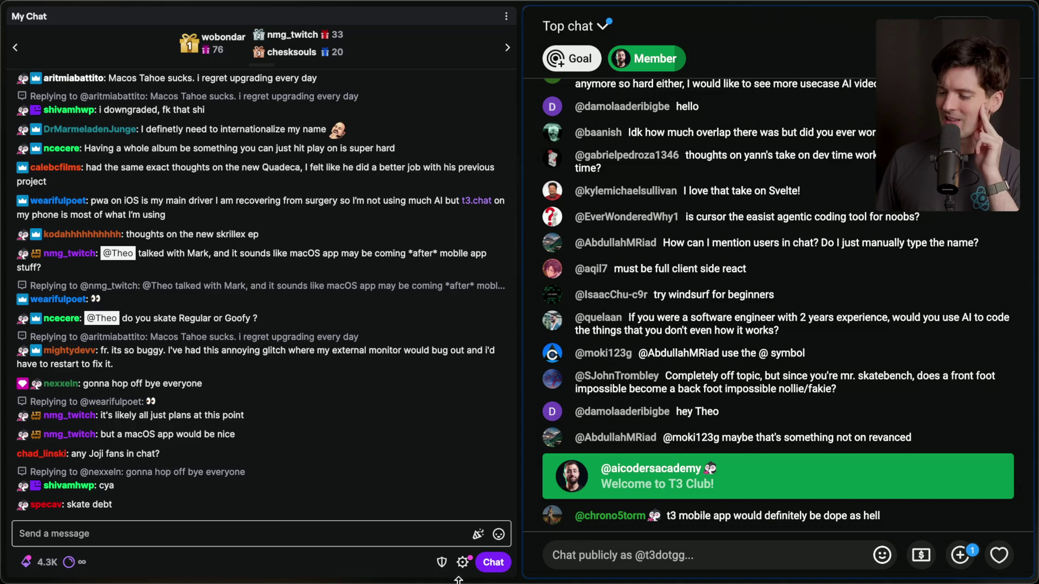
Step: After reading the 'skate debt' message, screenshot the lower-right part of the chat
triple_click(122, 502)
left_click(134, 502)
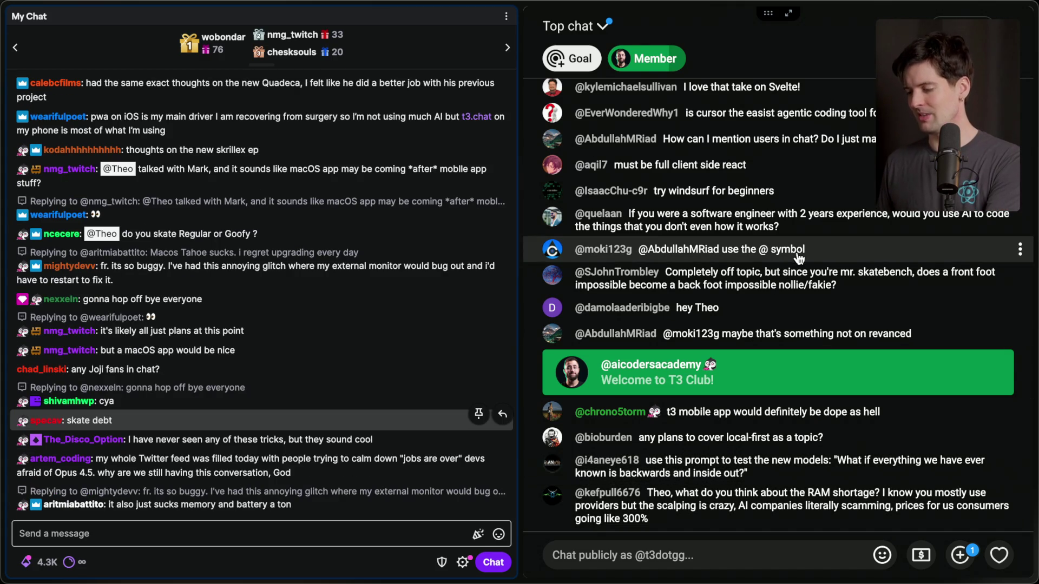
key("super+shift+4")
left_click_drag(516, 372, 1038, 583)
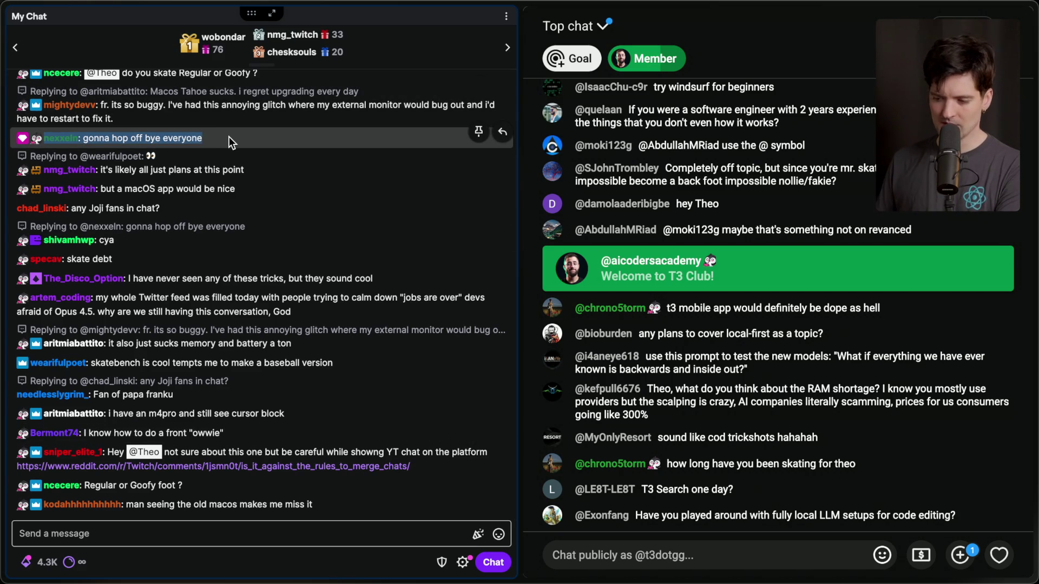
mouse_move(1036, 232)
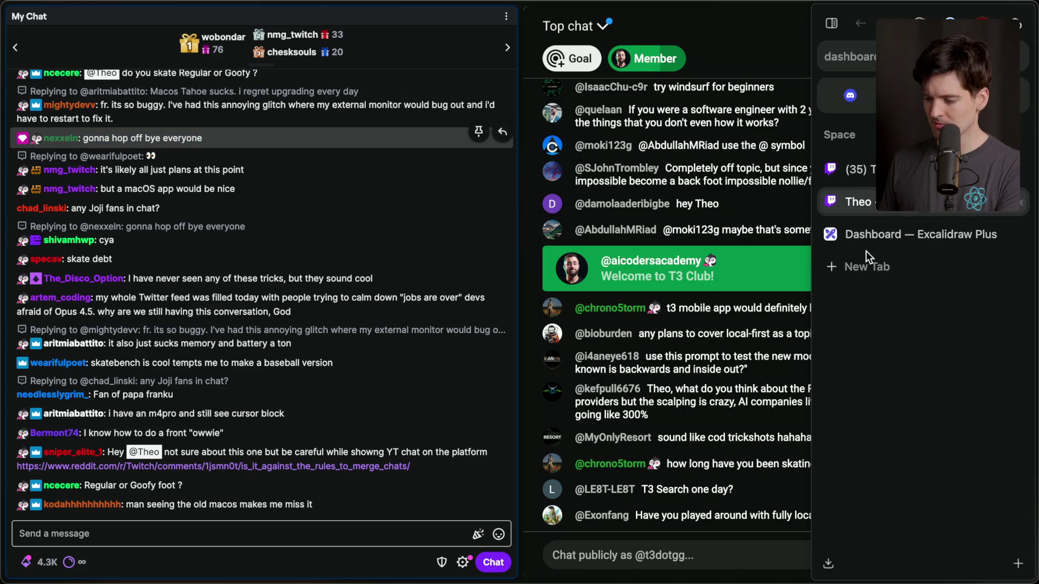
Step: Flip through the saved Nano Banana Pro posts on X, ending on 'Nano Banana Pro is taking off'
triple_click(318, 509)
mouse_move(1028, 339)
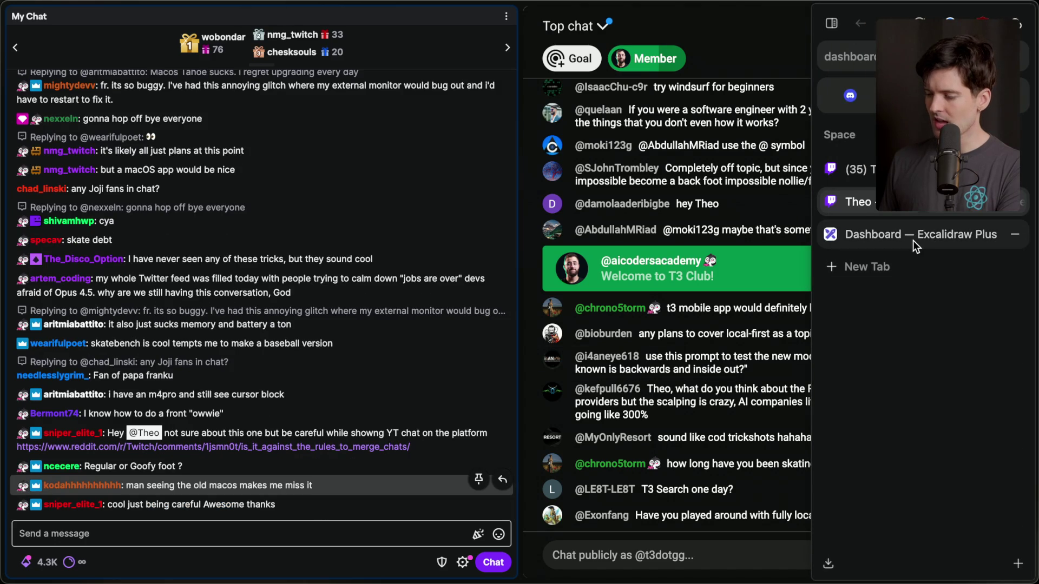
scroll(896, 245, "right", 5)
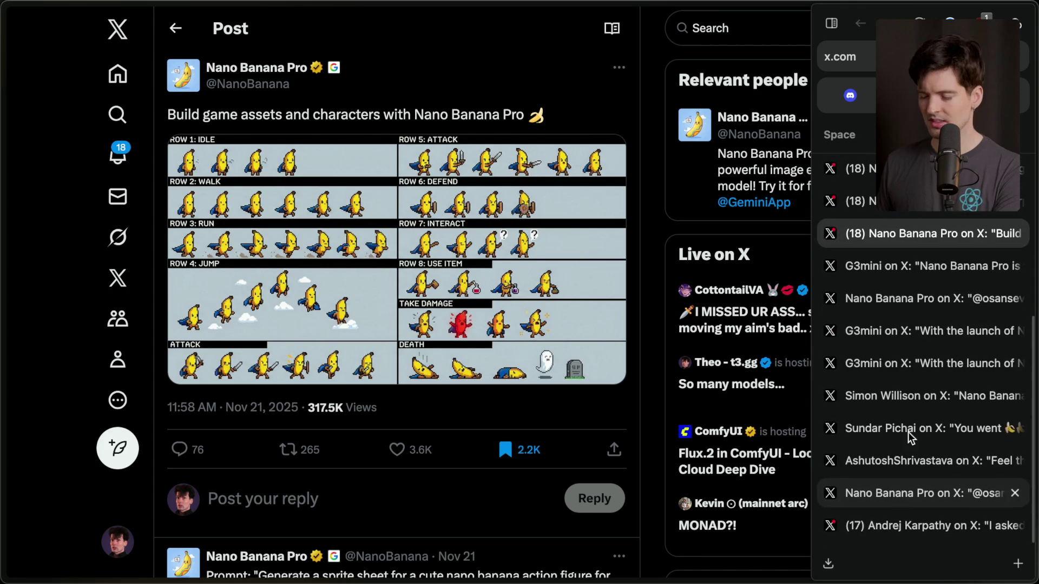
left_click(926, 332)
left_click(922, 299)
left_click(921, 268)
left_click(920, 333)
left_click(914, 301)
left_click(915, 269)
Step: Drag the G3mini launch post's tab to the top of the list and return to Twitch chat
scroll(919, 279, "up", 3)
left_click_drag(889, 465, 888, 265)
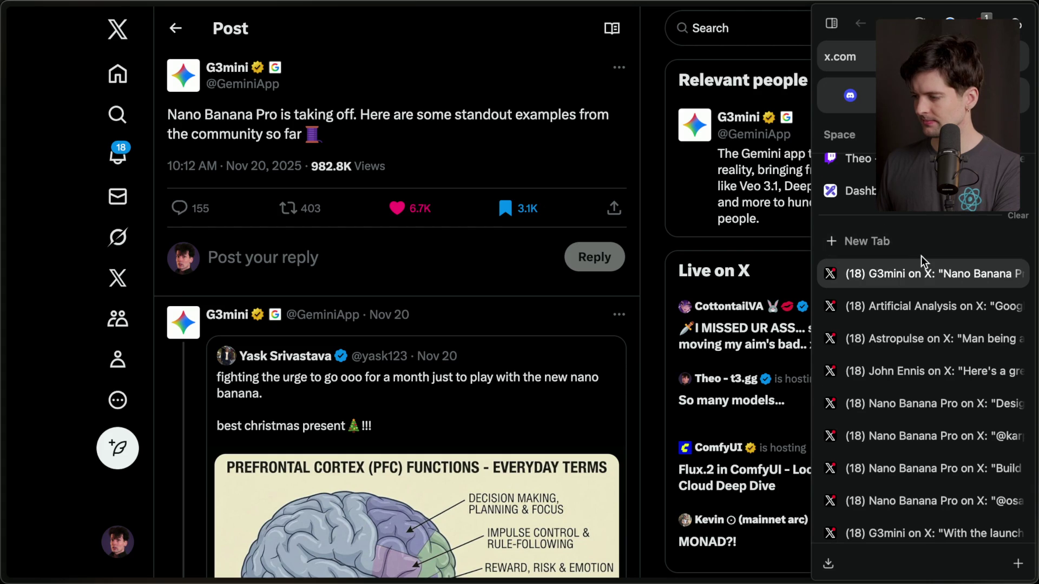
scroll(921, 271, "up", 2)
left_click(869, 199)
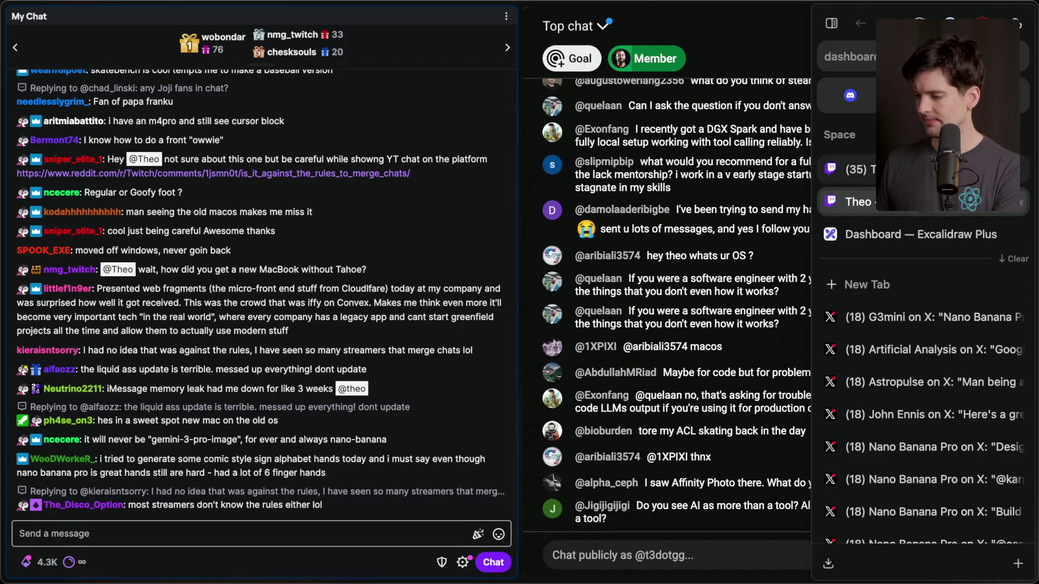
Step: Search 'google weather ai model !G', read the WeatherNext 2 article, then go back to the combined chat
left_click(858, 169)
left_click(271, 535)
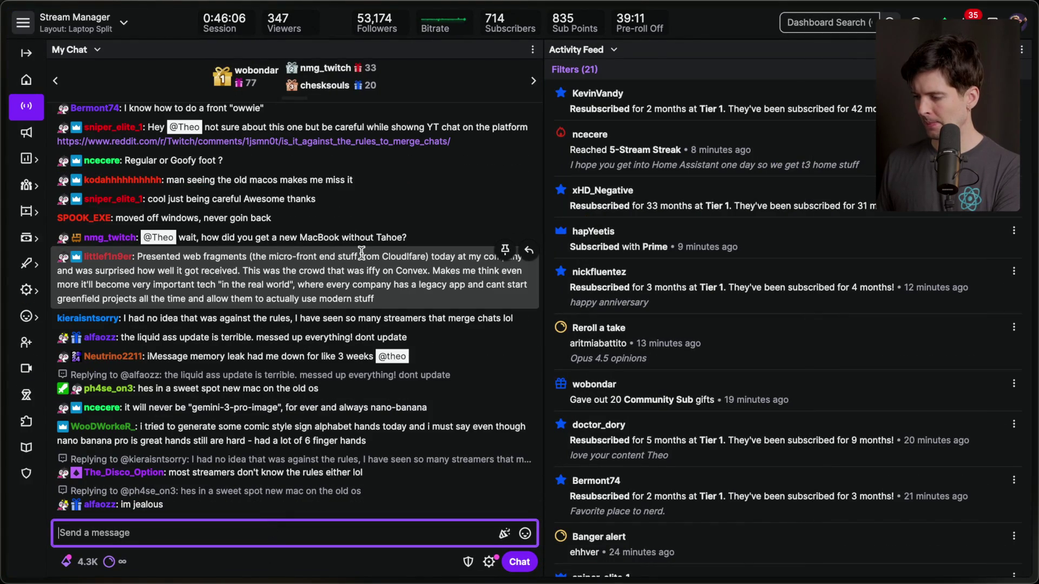
key("super+t")
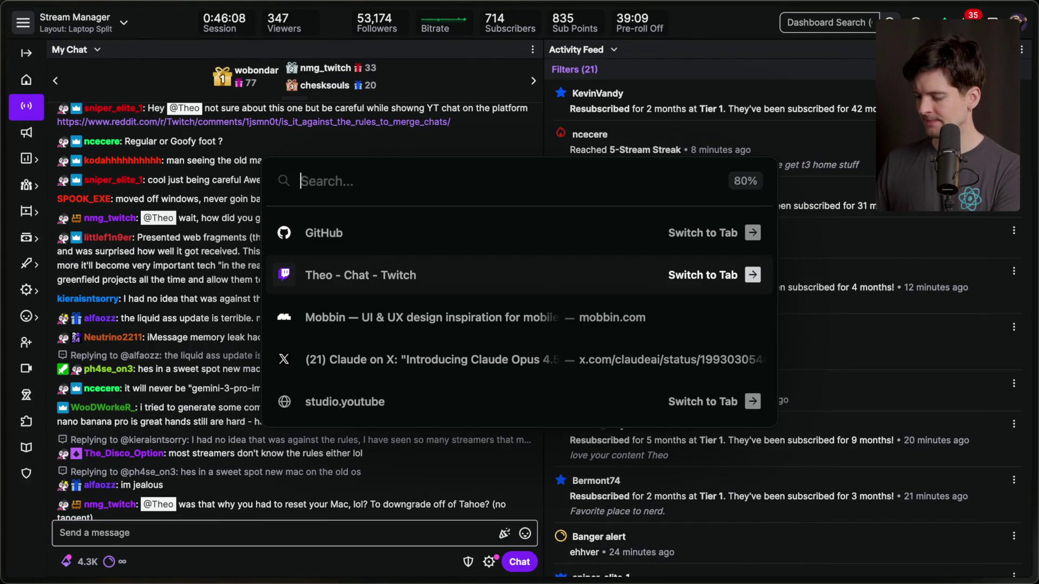
type("google weather ai model !G")
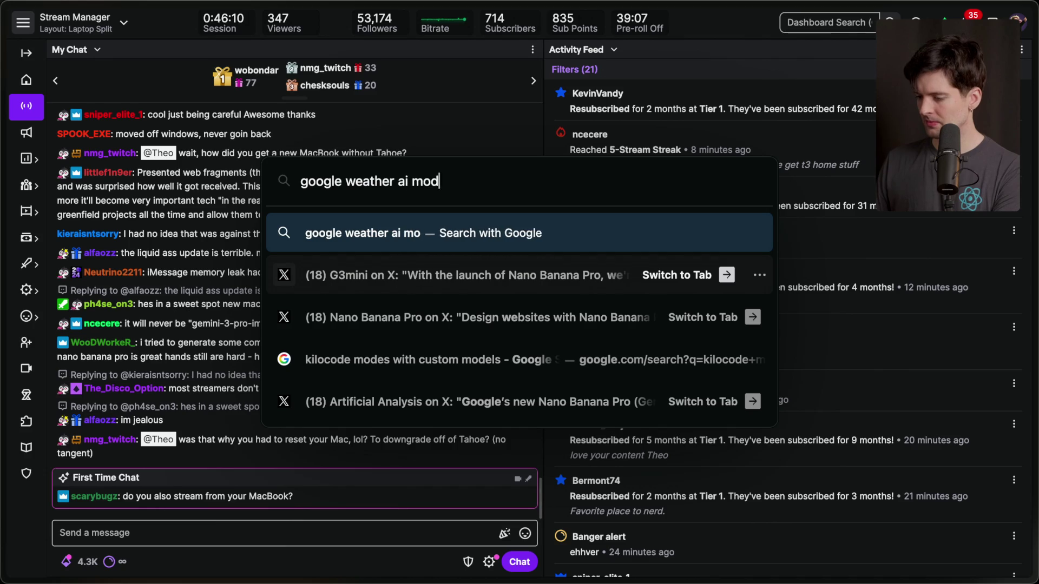
key("Return")
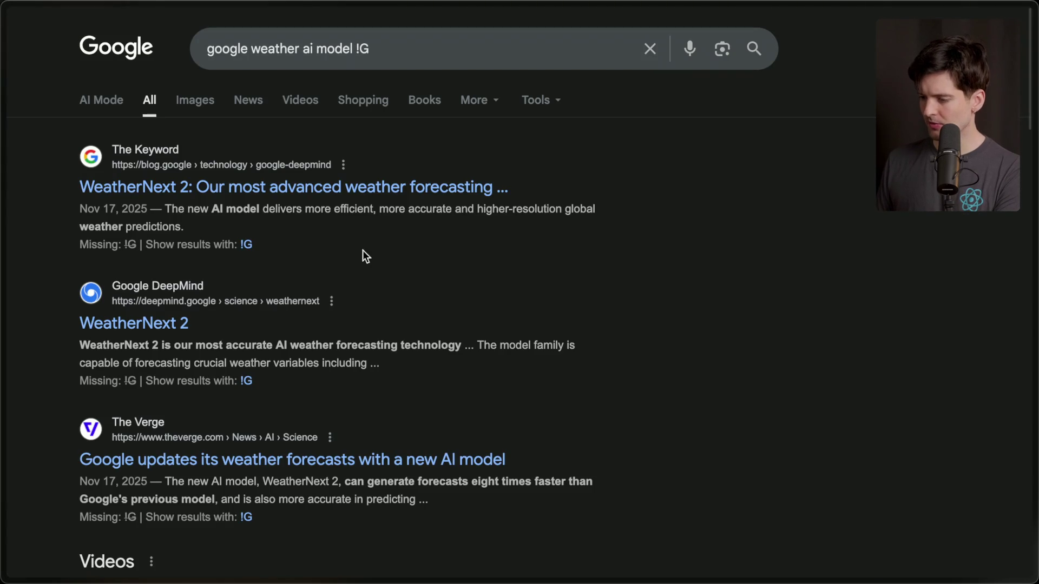
left_click(363, 188)
mouse_move(1035, 304)
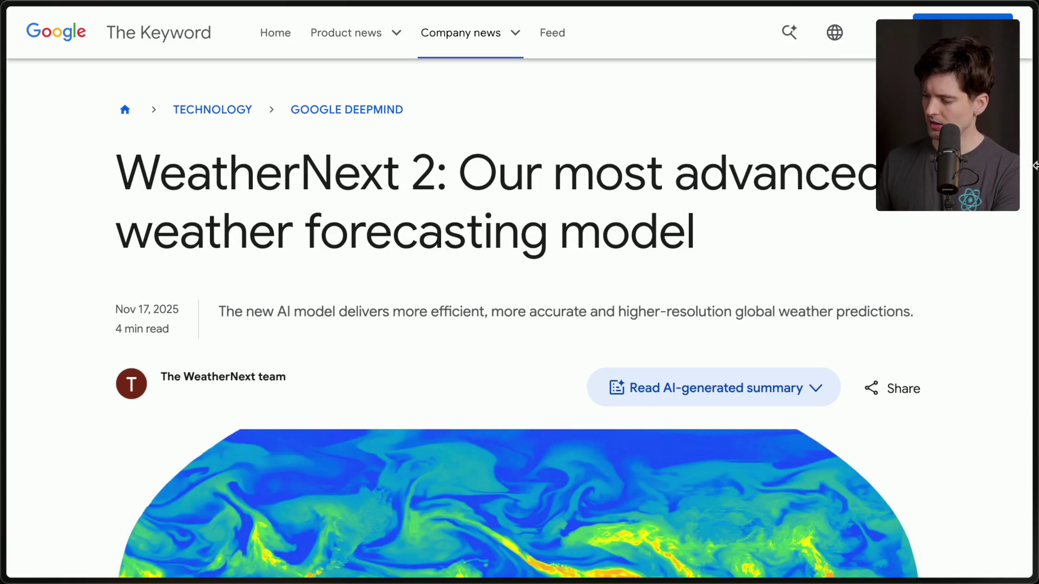
left_click(893, 234)
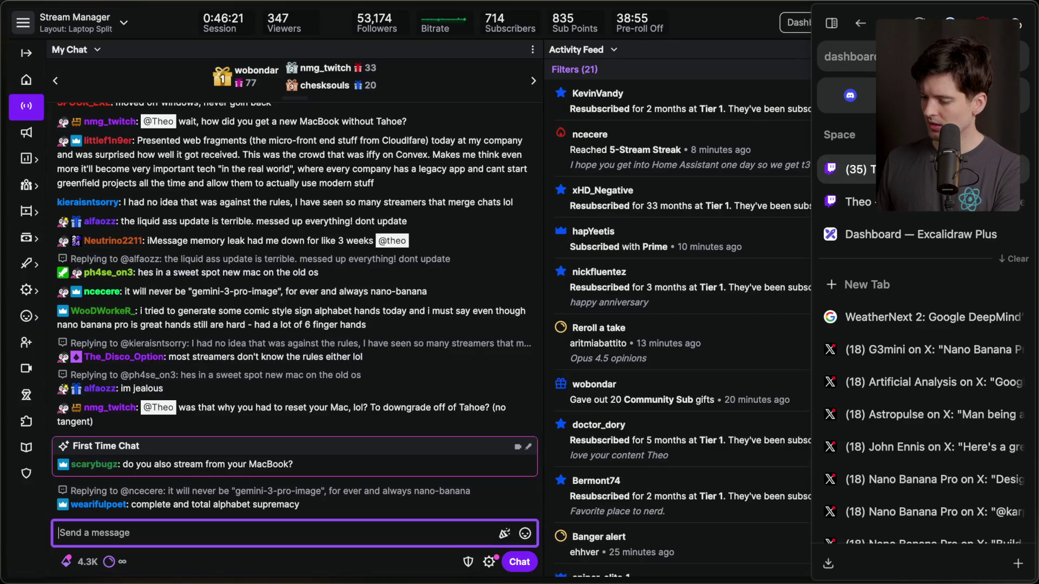
left_click(892, 205)
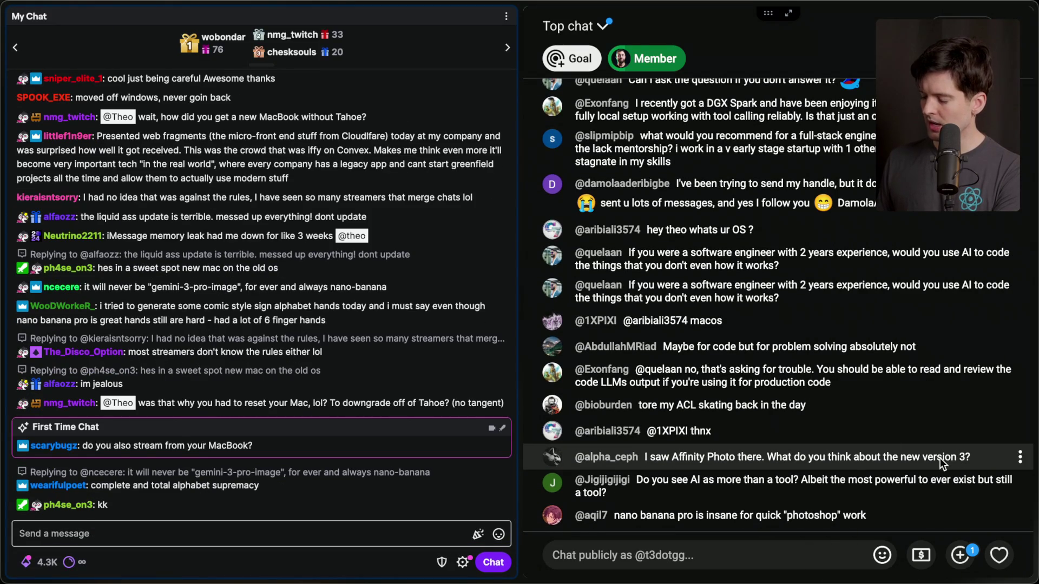
mouse_move(614, 580)
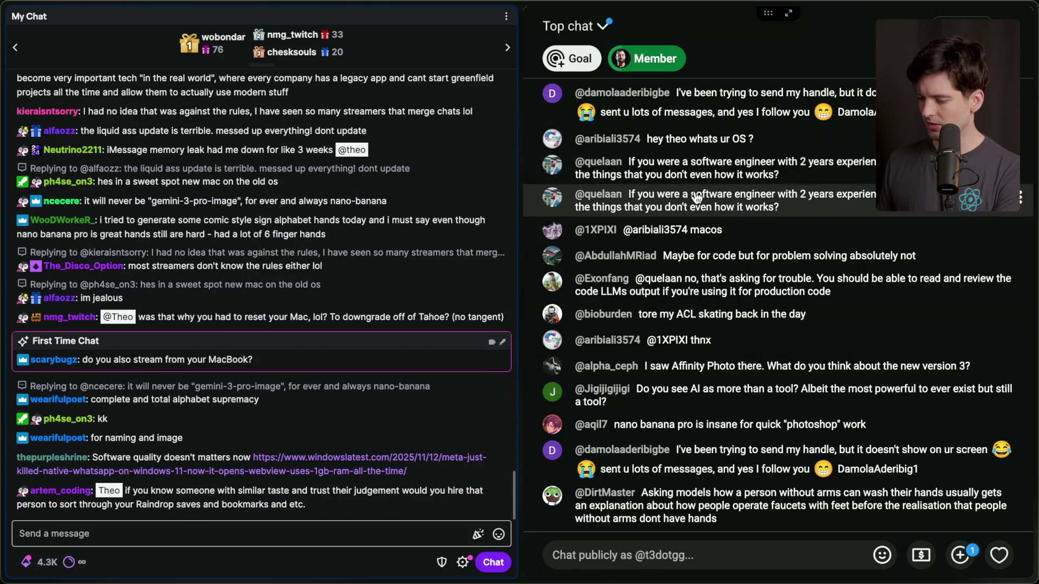
left_click(281, 530)
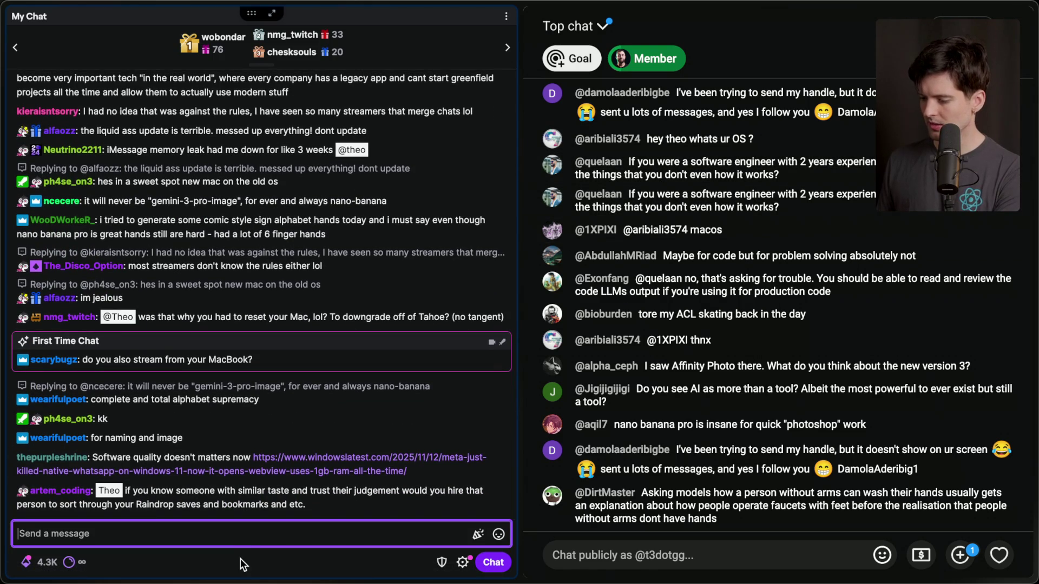
left_click(347, 469)
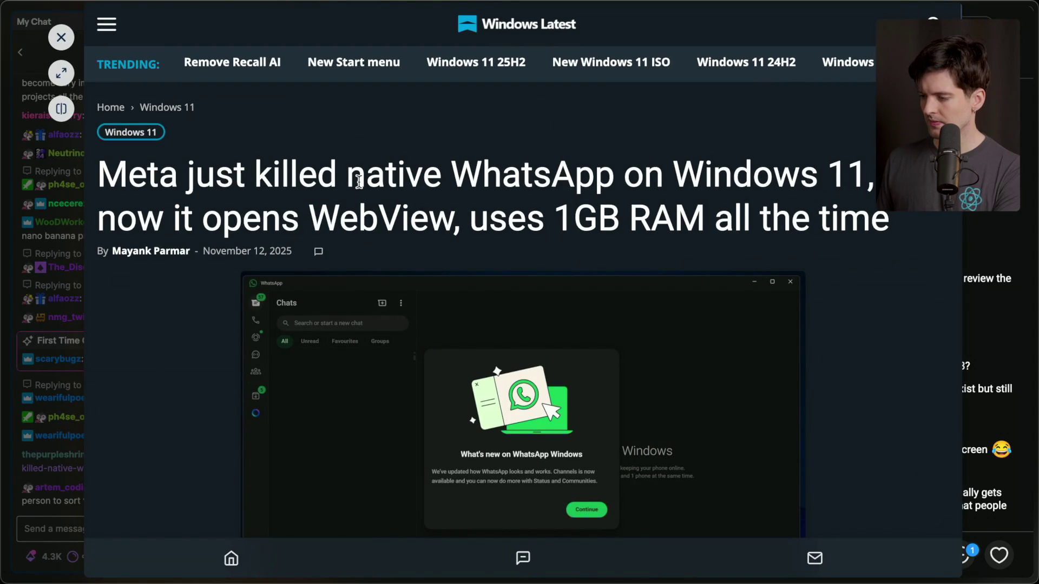
Step: Expand the Windows Latest WhatsApp WebView article to a full page, copy its URL, and switch to Notion
scroll(359, 181, "down", 3)
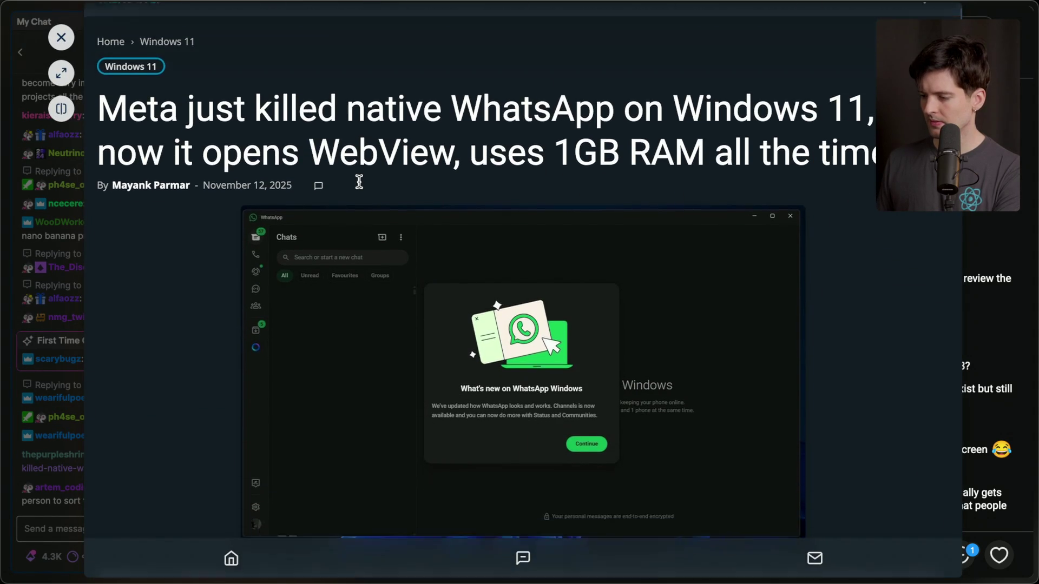
scroll(358, 187, "down", 12)
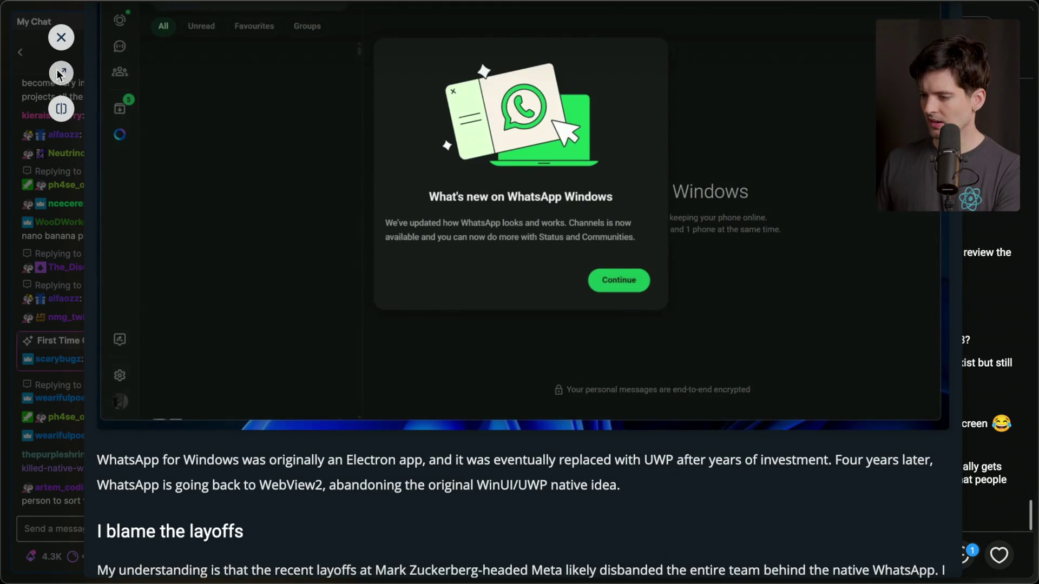
left_click(60, 73)
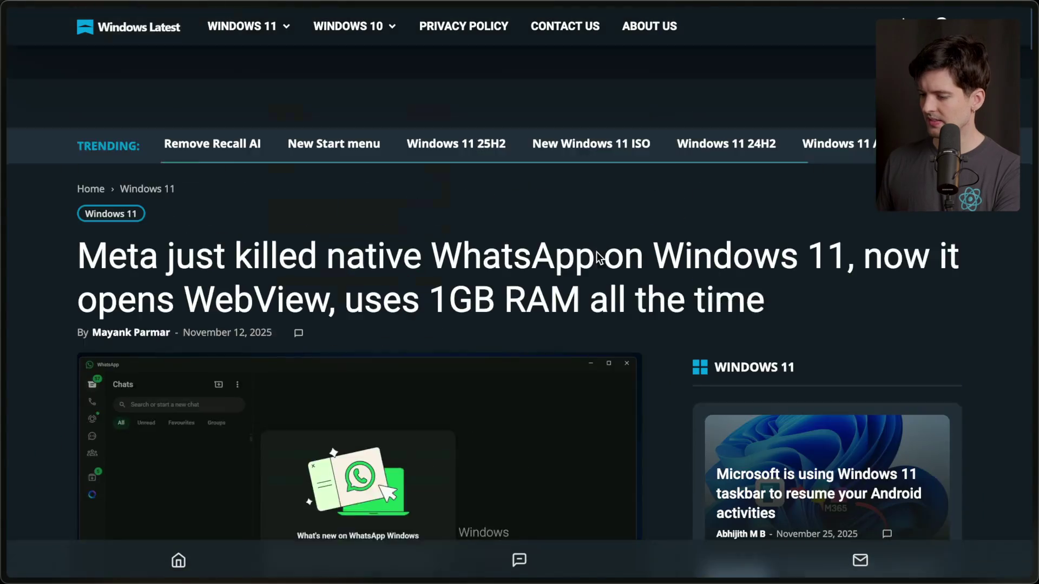
key("super+shift+c")
key("super+Tab")
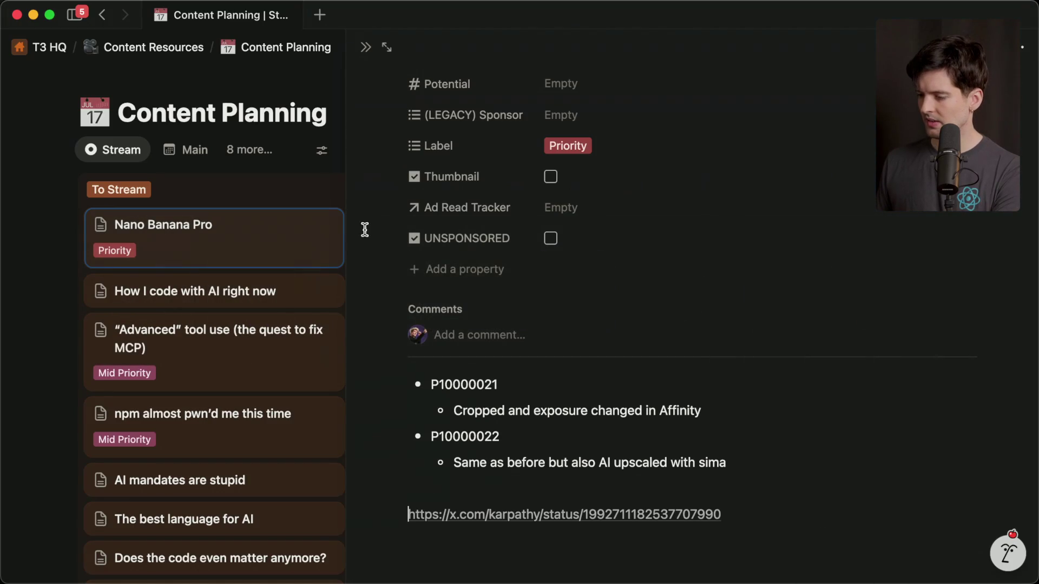
Step: Create a To Stream card 'Software sucks so much now' and paste the WhatsApp article link into it
left_click(334, 190)
type("Software sucks so much")
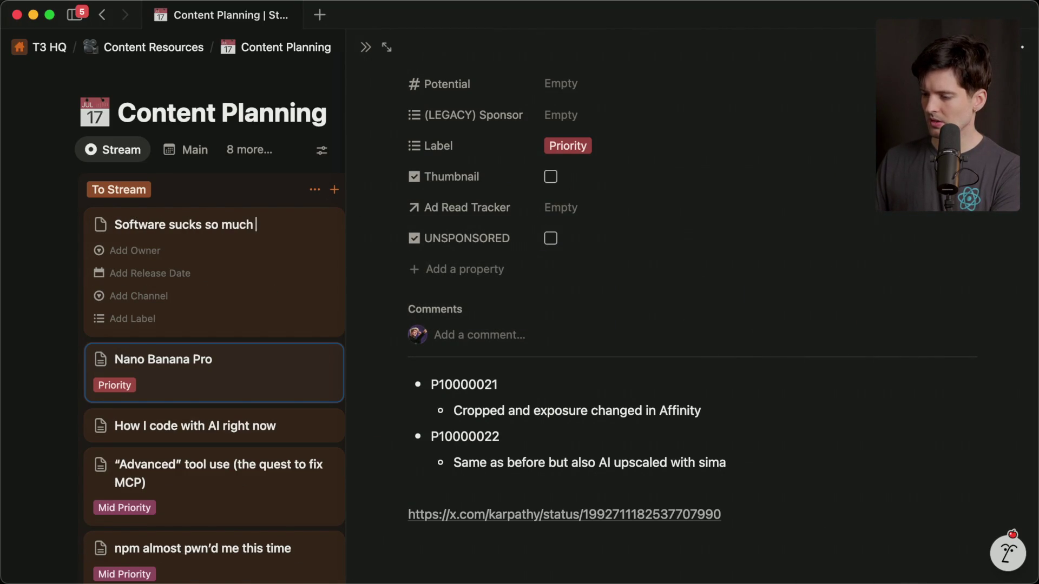
type("now")
key("Return")
left_click(206, 236)
scroll(565, 225, "down", 5)
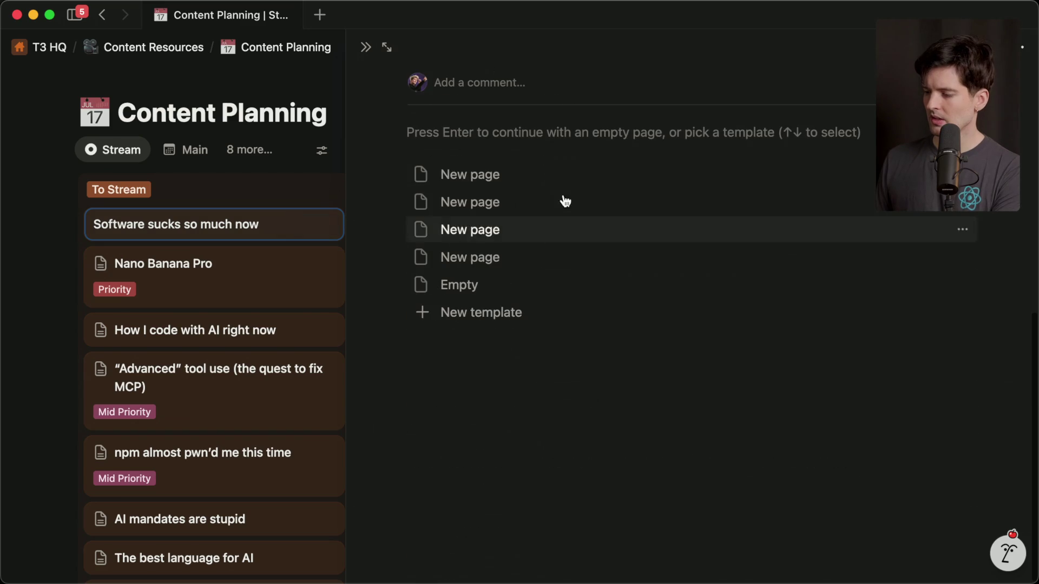
key("Return")
key("super+v")
key("Escape")
key("Return")
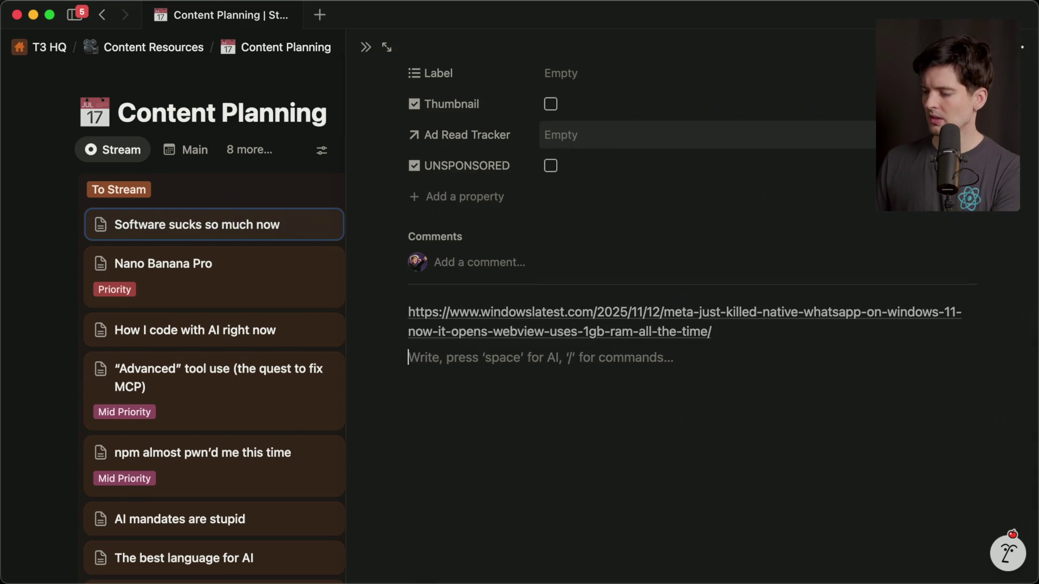
Step: Go to x.com/theo in the browser
key("super+Tab")
key("super+t")
type("x.com/theo")
key("Return")
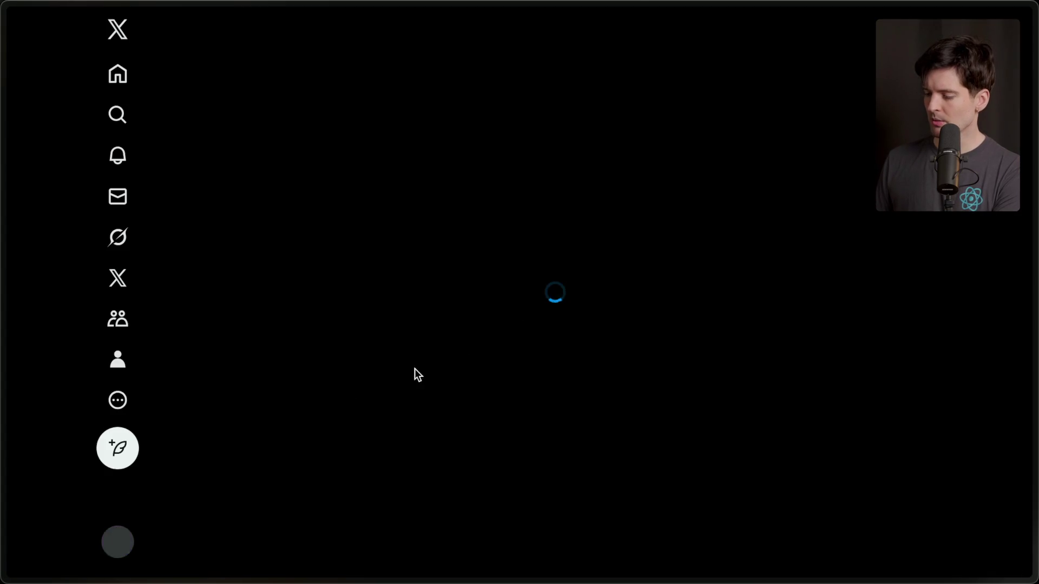
Step: Open the post about software falling apart and paste its link into the Notion card
scroll(301, 306, "down", 15)
scroll(302, 313, "up", 8)
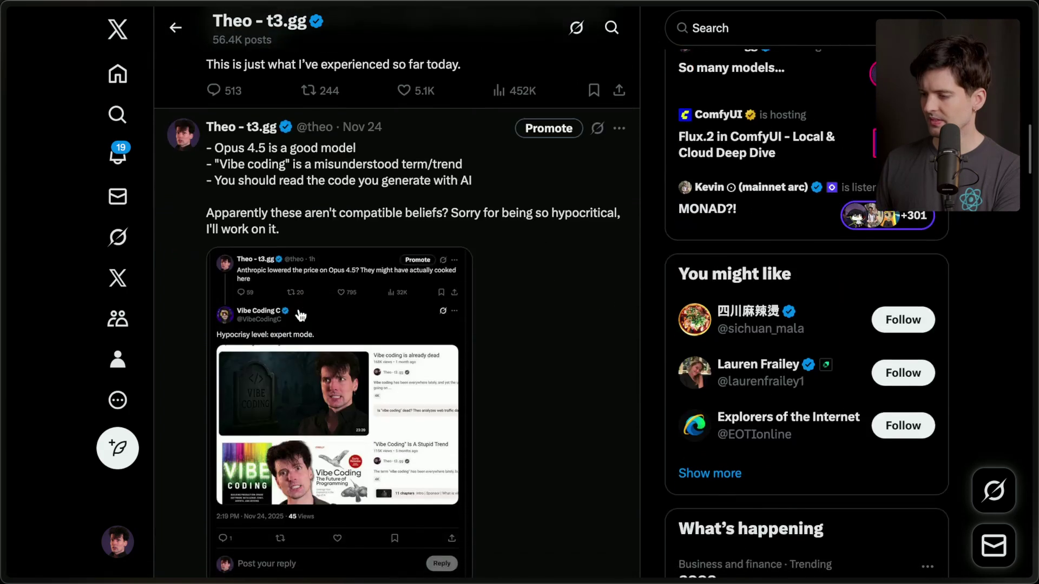
scroll(300, 315, "up", 3)
left_click(430, 195)
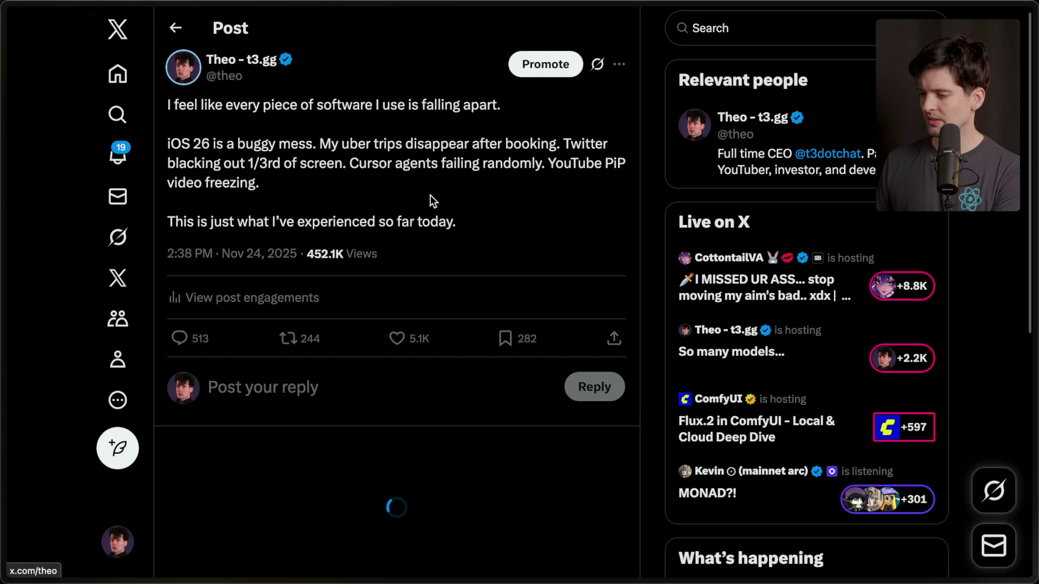
key("super+shift+c")
key("super+Tab")
key("super+v")
Step: Close the card and go back to the WhatsApp article, then the combined stream chat
key("Escape")
key("super+Tab")
key("ctrl+Tab")
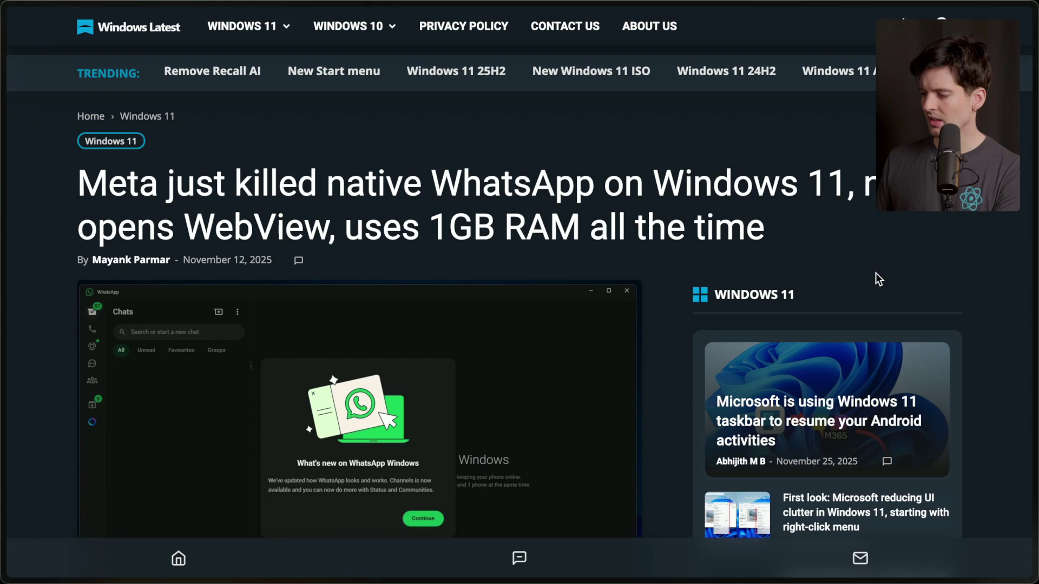
left_click(842, 199)
mouse_move(1035, 184)
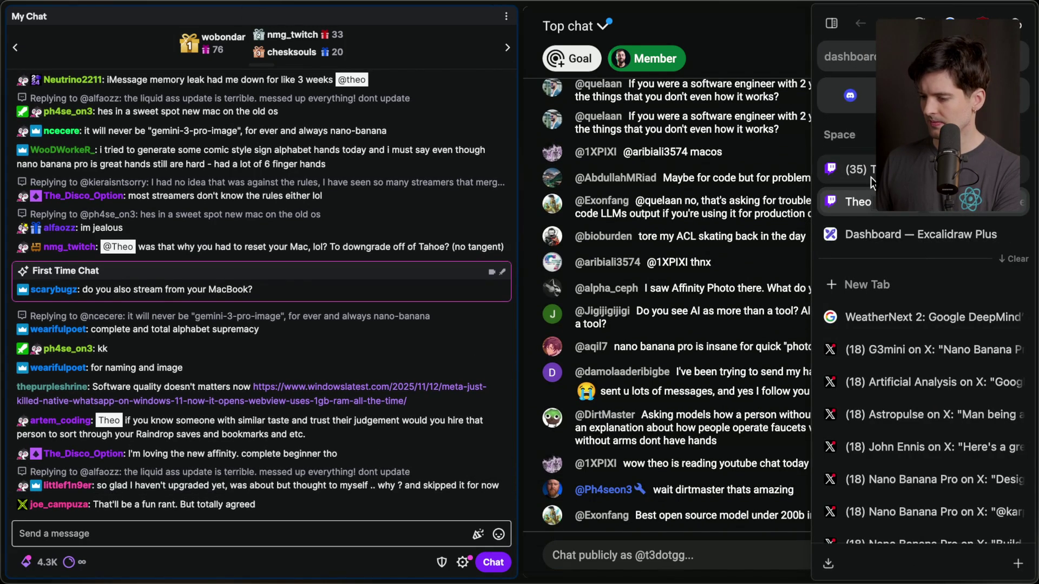
left_click(866, 173)
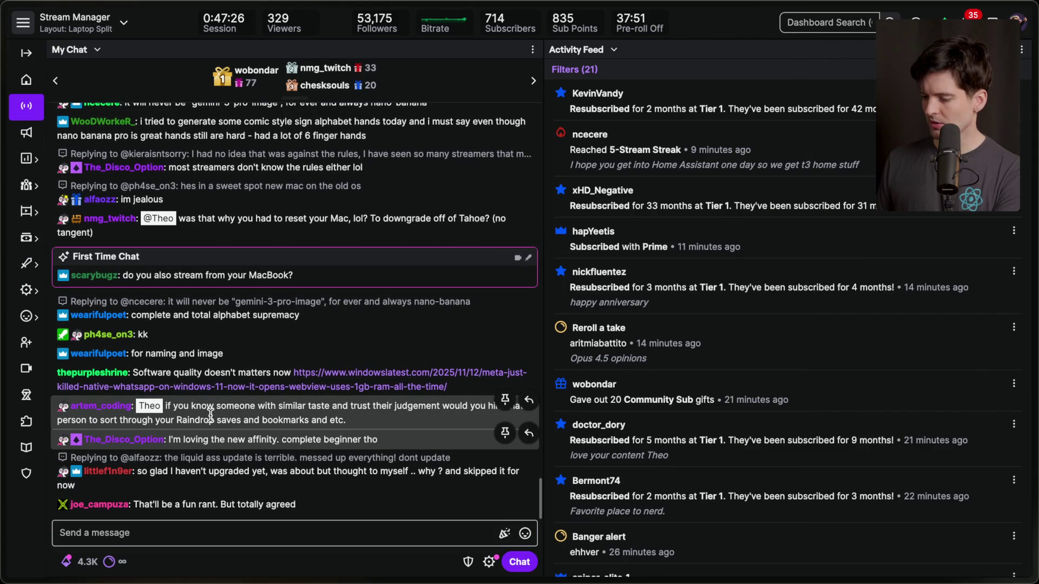
left_click_drag(357, 419, 47, 412)
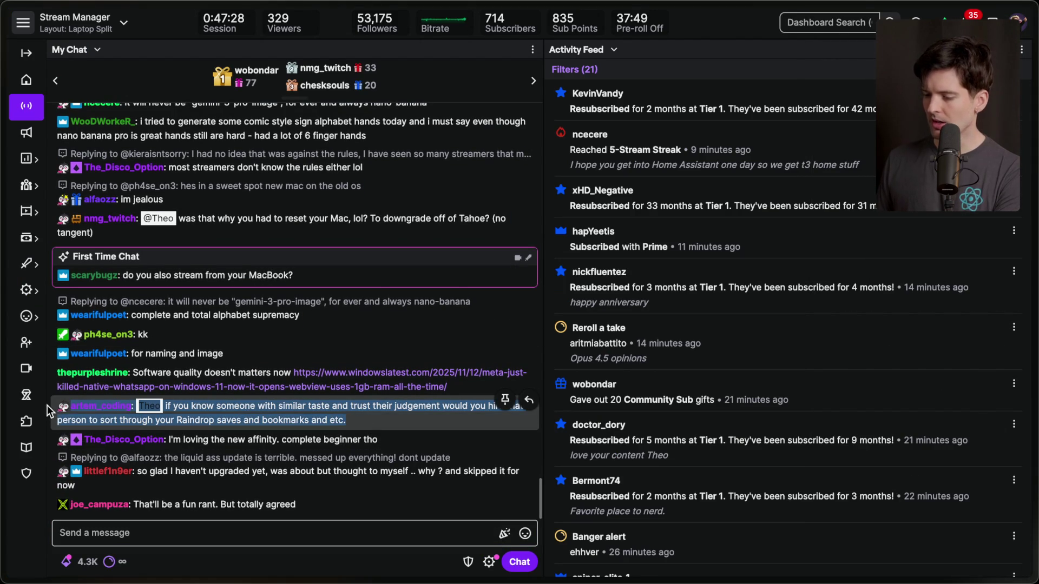
left_click(363, 420)
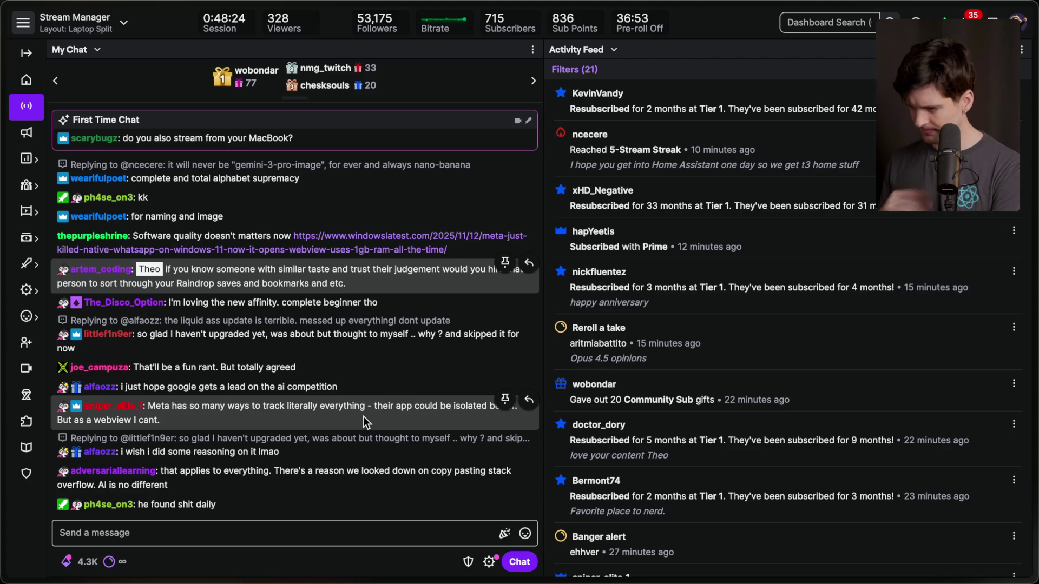
left_click(1024, 241)
Step: Switch to the tab showing Twitch chat and YouTube top chat together
left_click(921, 202)
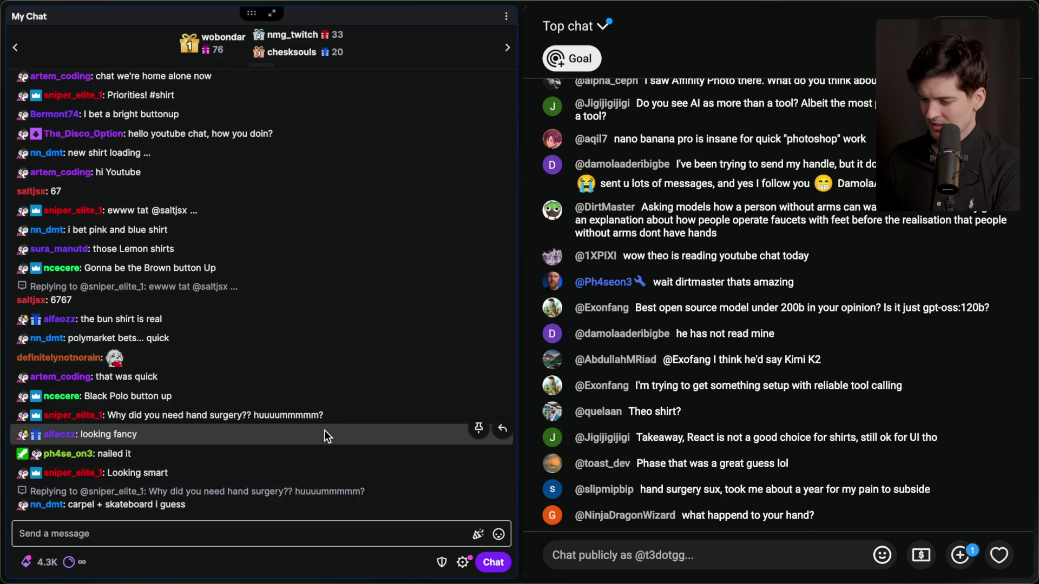
Step: Select and clear the latest chat message, then glance at the WeatherNext 2 article
triple_click(76, 500)
left_click(77, 500)
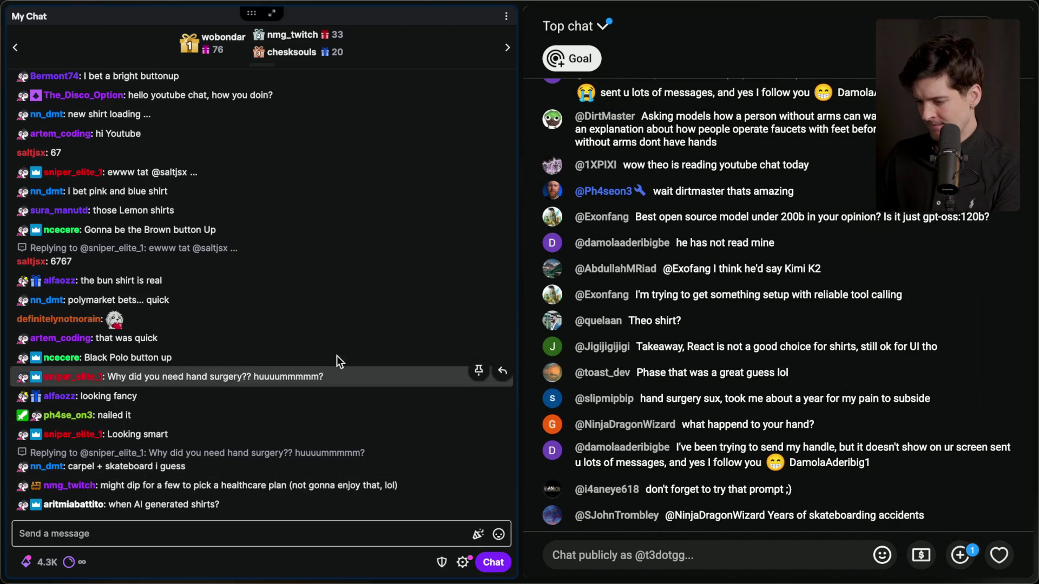
mouse_move(1035, 265)
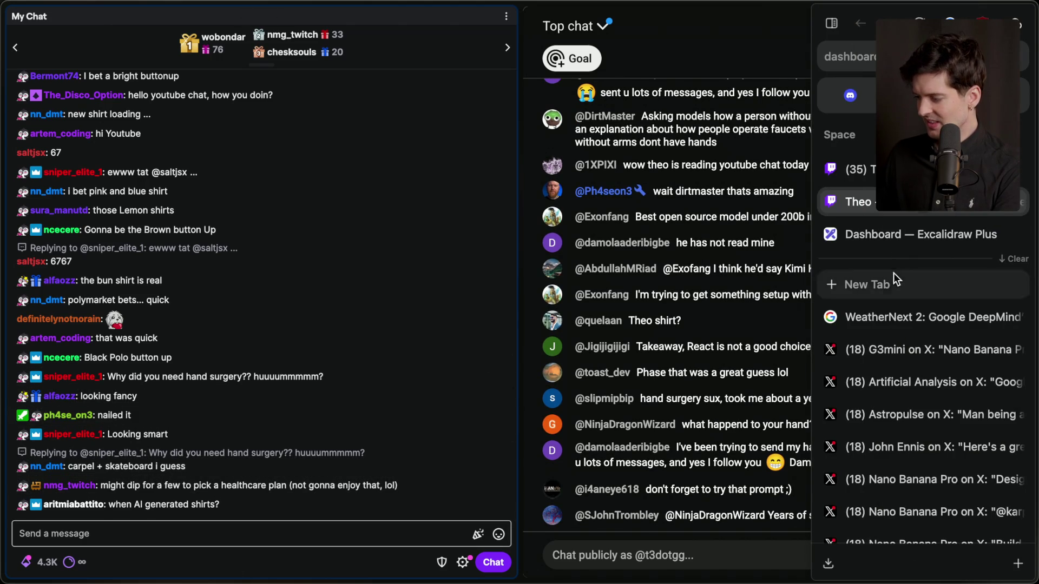
left_click(884, 314)
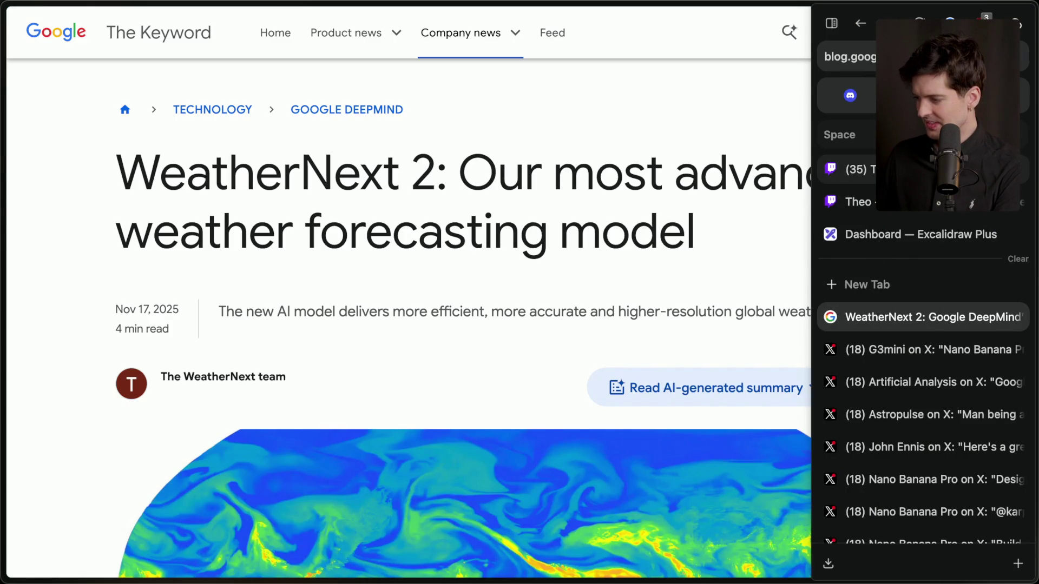
Step: Send '/marker Nano banana pro' in Stream Manager chat, then return to the WeatherNext 2 article
left_click(858, 169)
left_click(197, 531)
type("/marker Gemin")
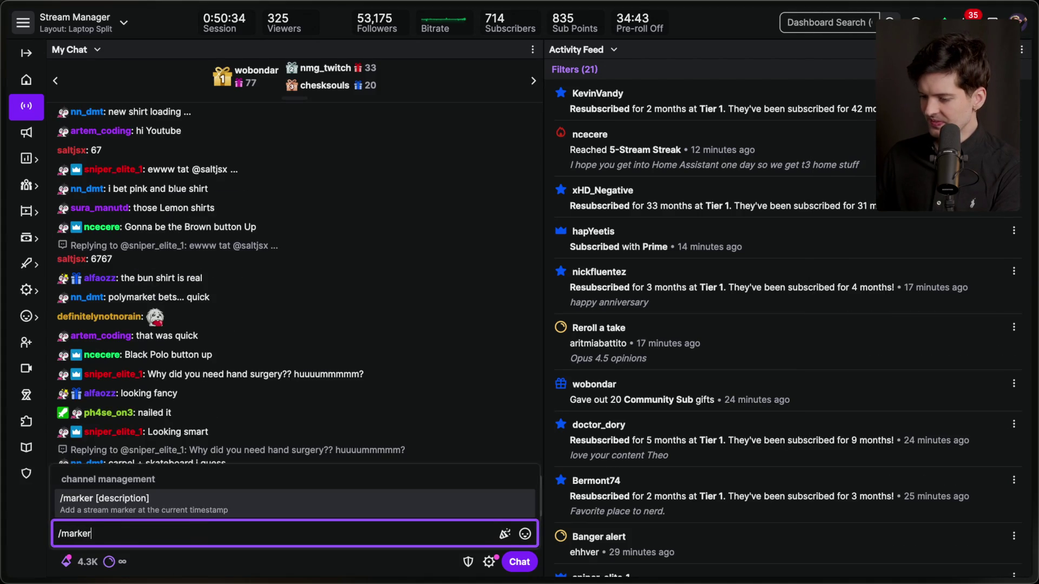
key("BackSpace")
key("BackSpace")
key("BackSpace")
type("Nano banana pro")
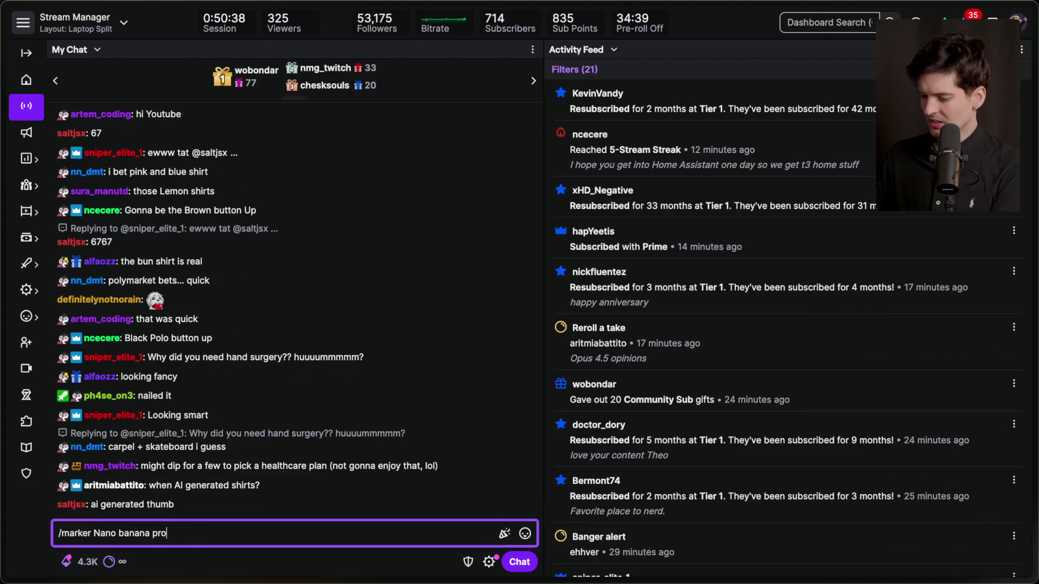
key("Return")
mouse_move(1035, 348)
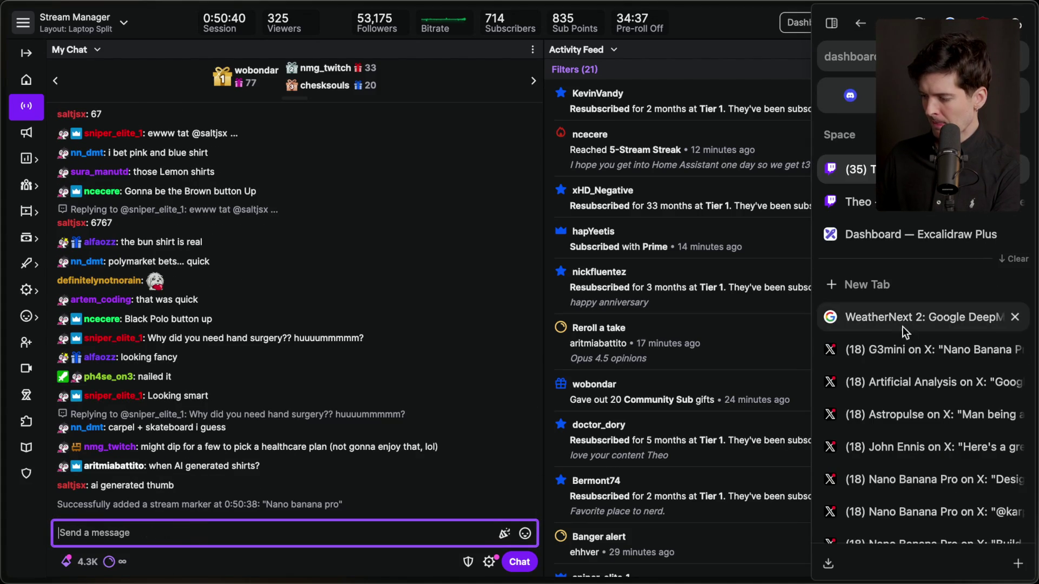
left_click(906, 319)
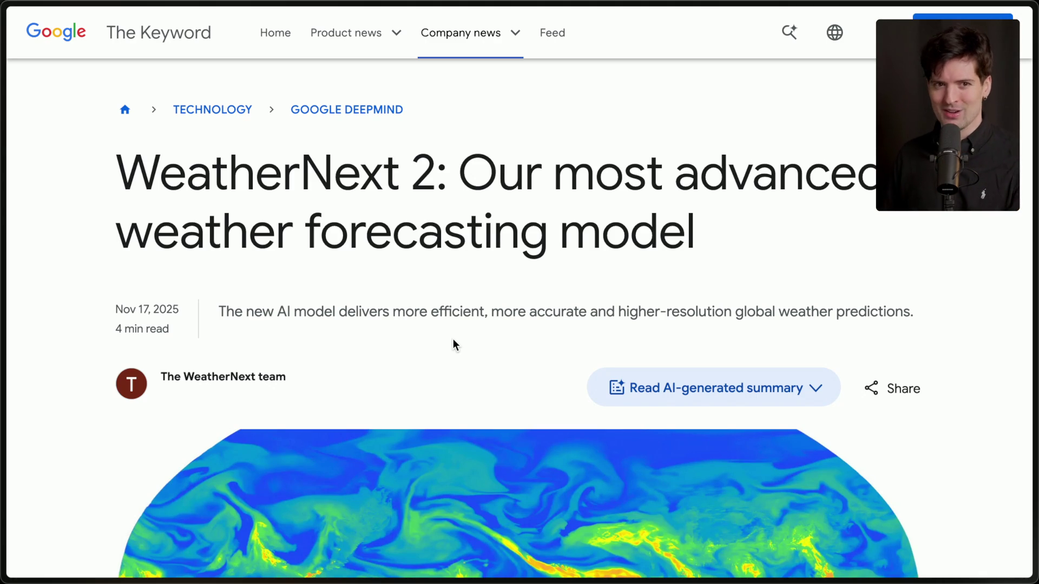
mouse_move(899, 303)
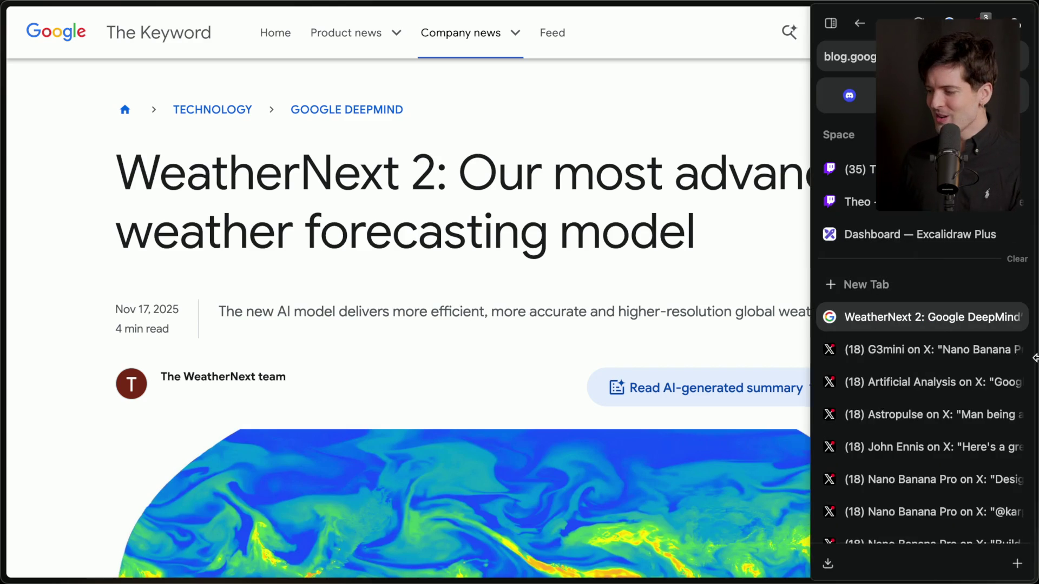
Step: Open the X post showcasing Nano Banana Pro examples and scroll through it
left_click(896, 358)
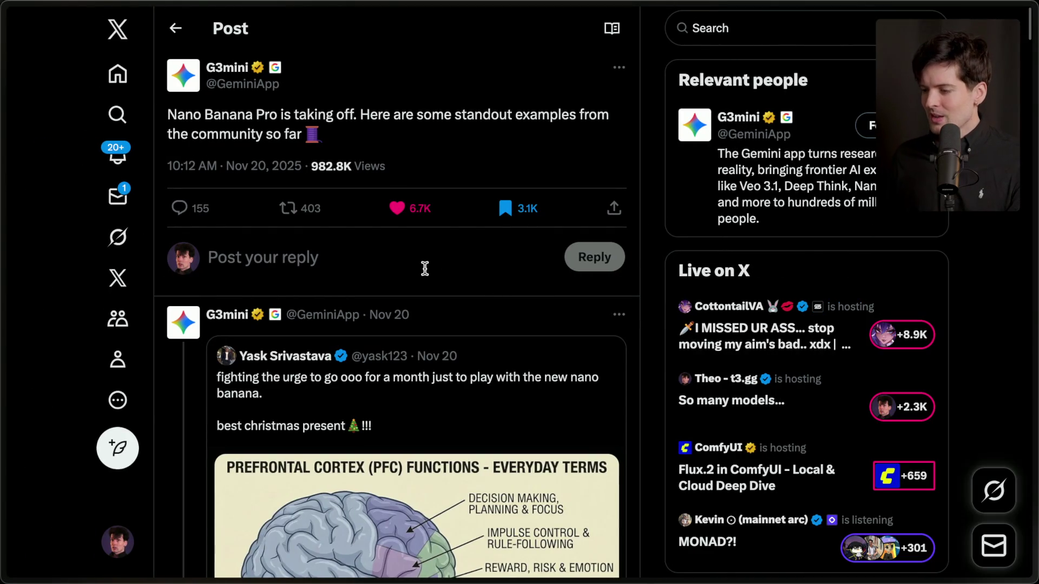
mouse_move(882, 457)
scroll(882, 457, "down", 4)
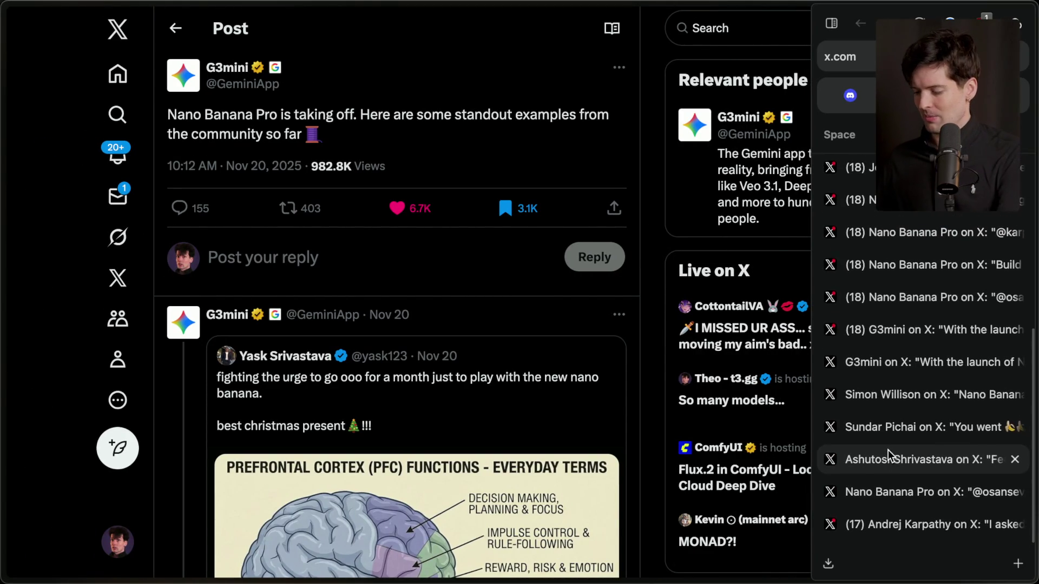
Step: Search Google for 'nano banana pro' using the !G shortcut and scroll the results
key("ctrl+t")
type("nano bana")
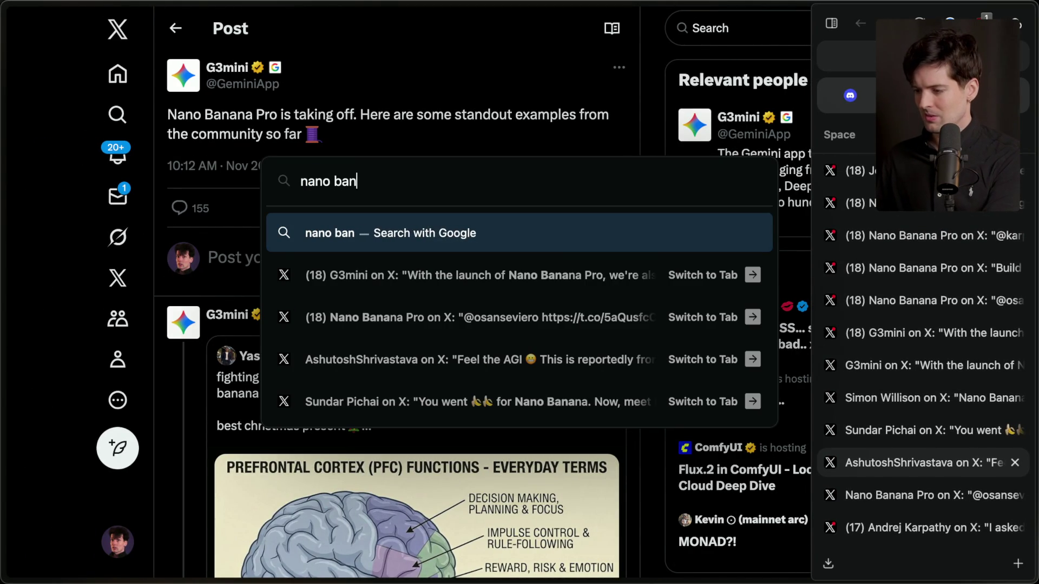
type("na pro !G")
key("Return")
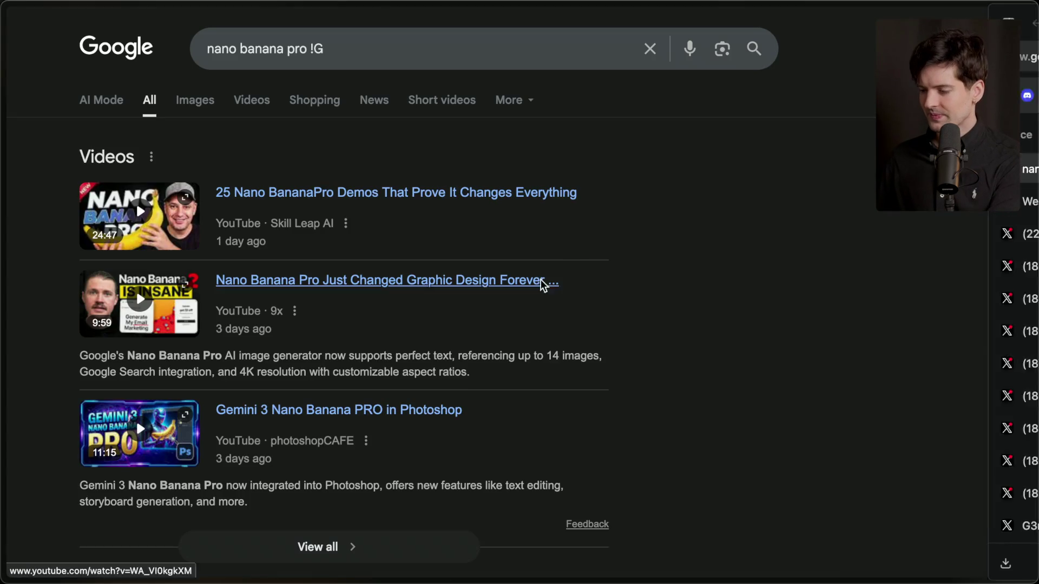
scroll(349, 377, "down", 9)
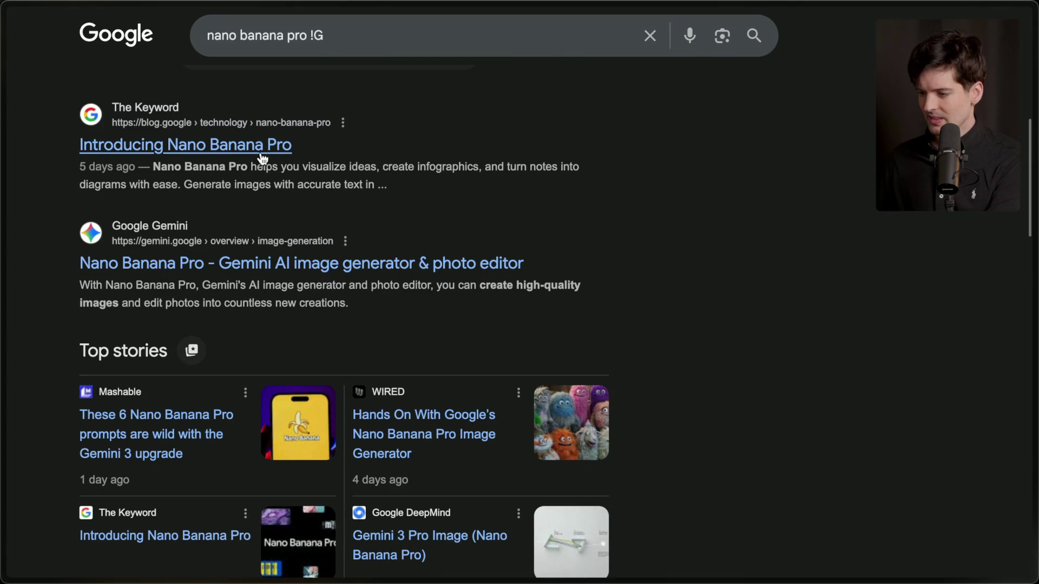
Step: Open The Keyword's 'Introducing Nano Banana Pro' article and start a find-in-page search
left_click(262, 146)
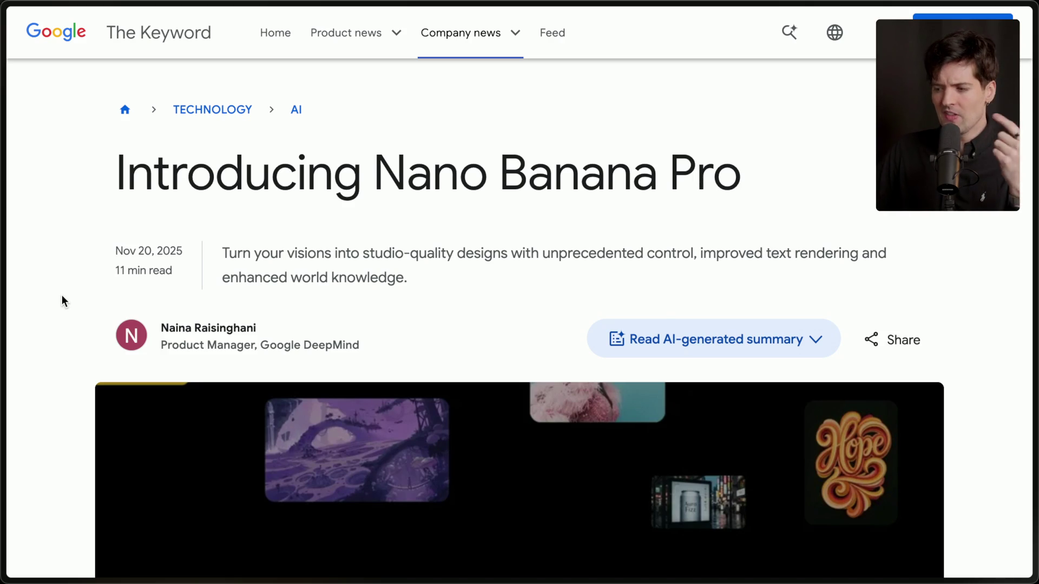
key("ctrl+f")
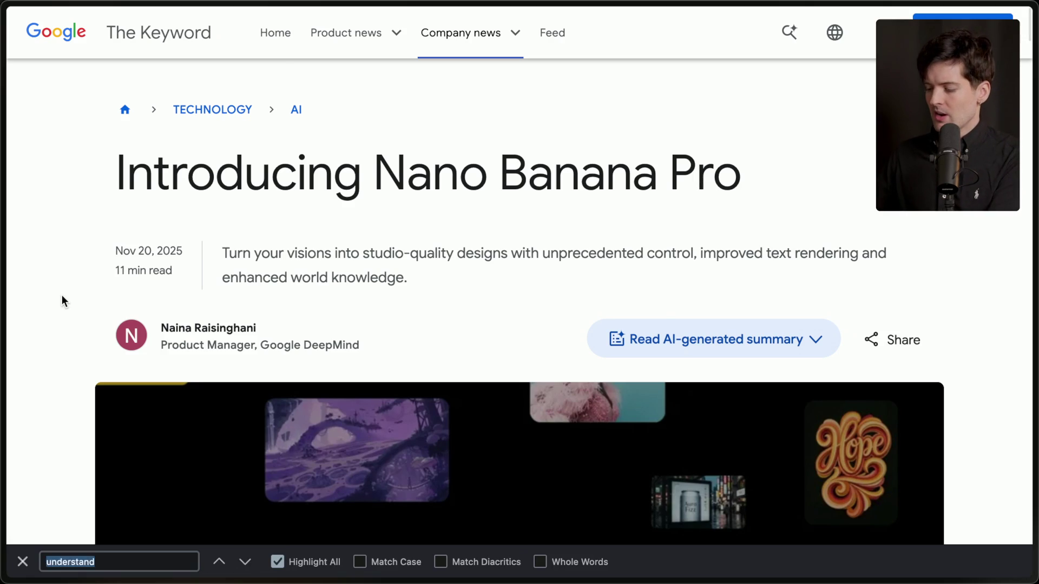
Step: Find 'synthid' in the article, dismiss the newsletter banner and close the find bar
type("synthid")
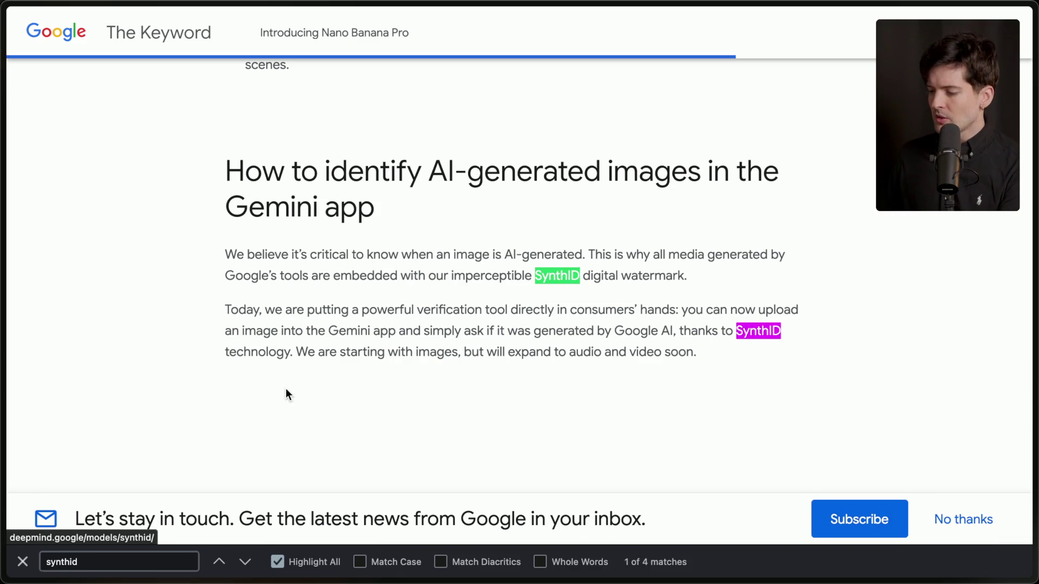
left_click(281, 392)
left_click(957, 525)
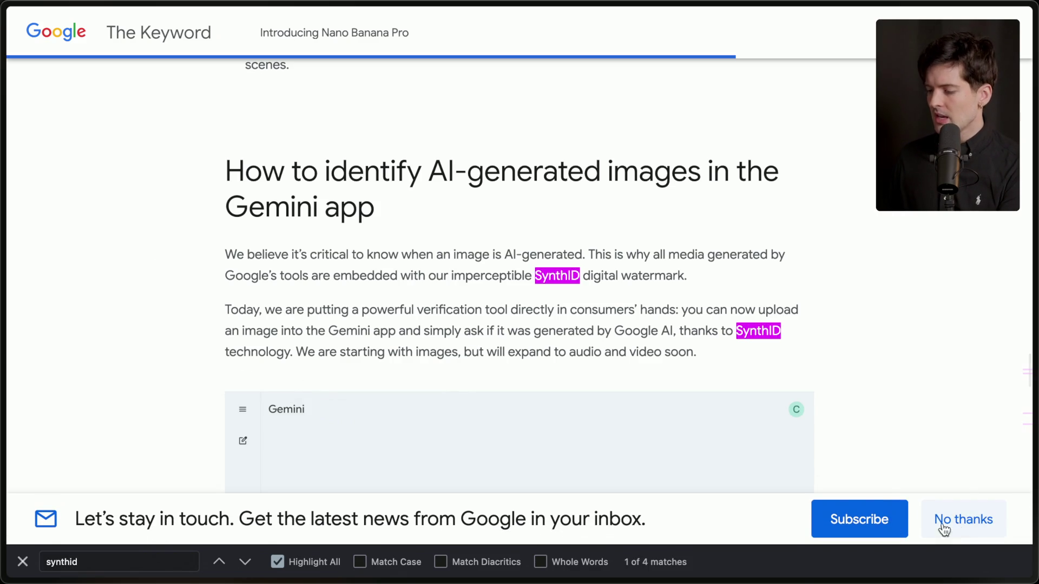
left_click(22, 562)
scroll(380, 317, "down", 5)
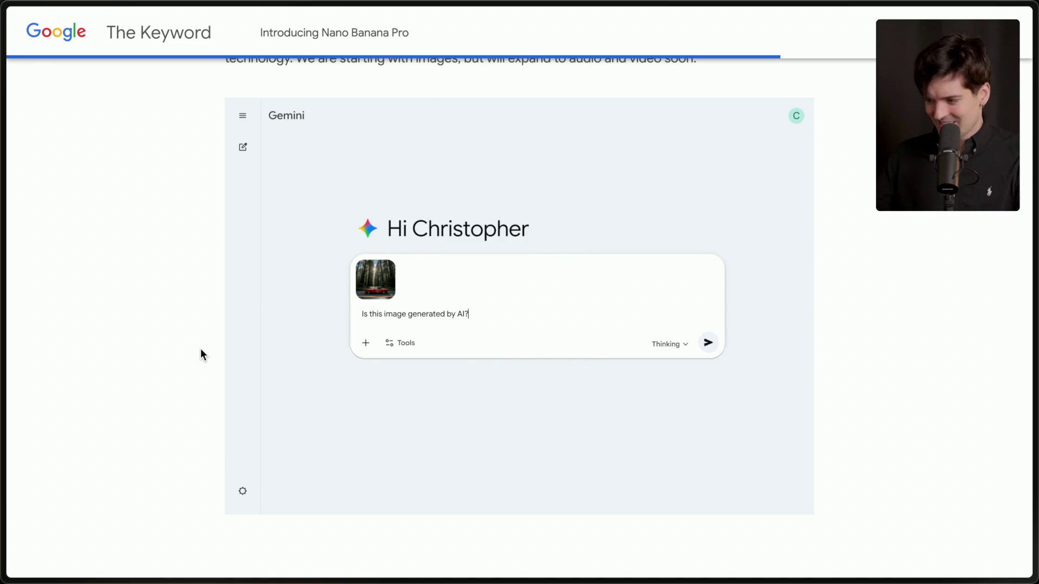
scroll(200, 350, "up", 3)
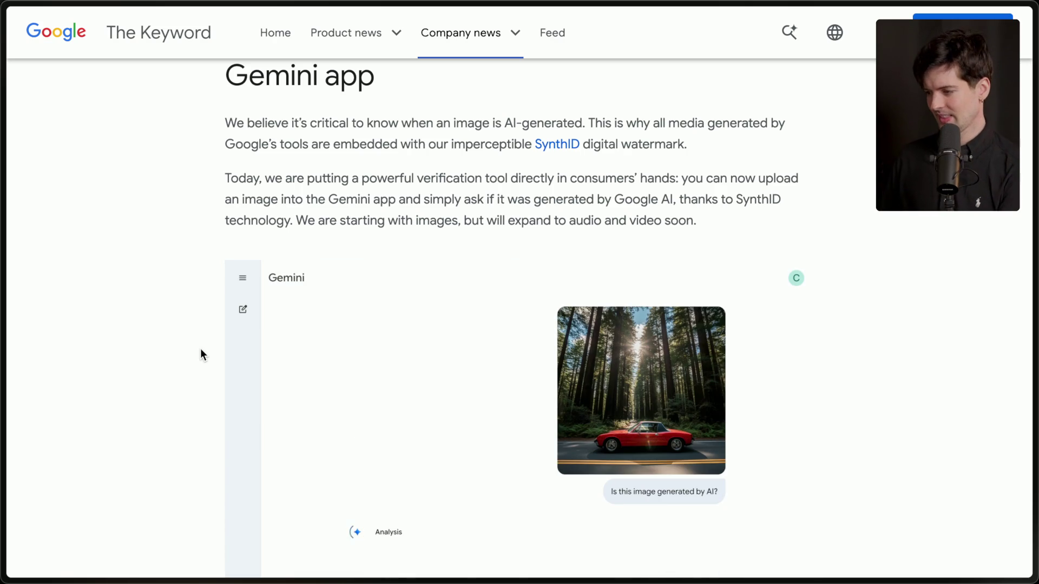
Step: Highlight the intro's Nano Banana link and paragraph, then scroll to the bring-ideas-to-life section
scroll(202, 352, "up", 20)
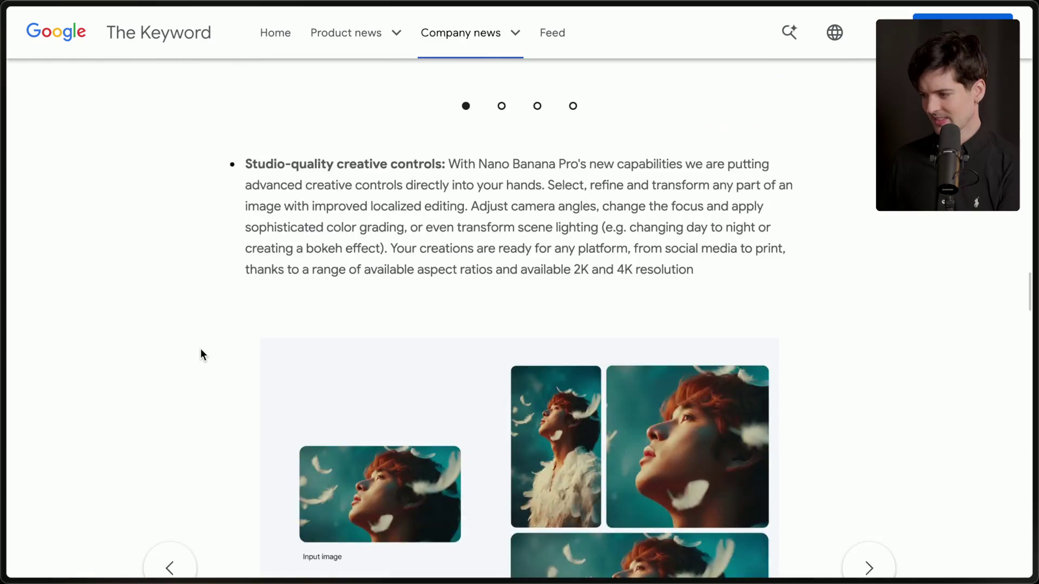
scroll(202, 355, "up", 15)
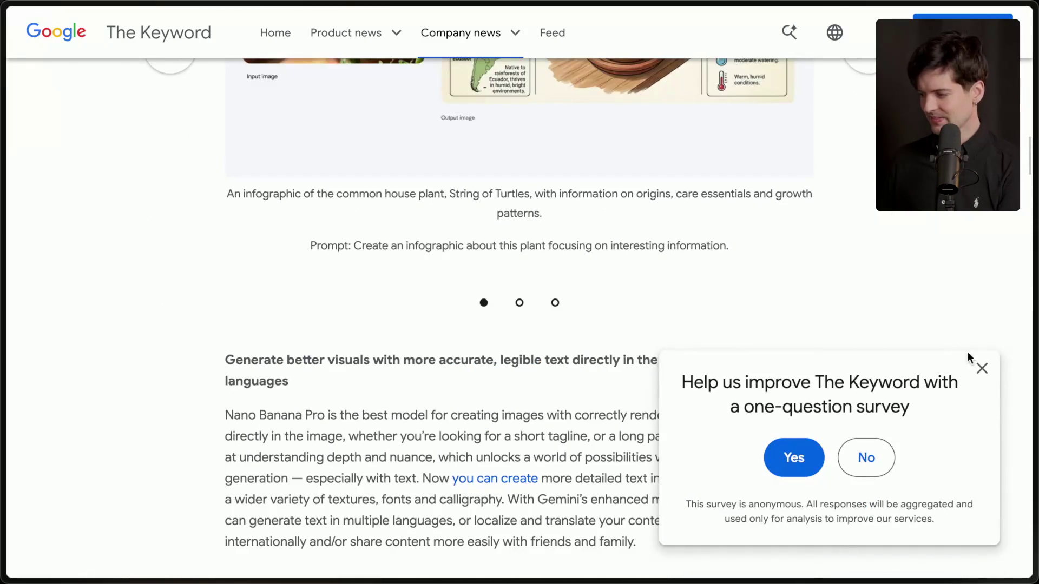
scroll(663, 290, "up", 15)
scroll(663, 290, "down", 5)
scroll(665, 293, "up", 3)
scroll(665, 290, "down", 8)
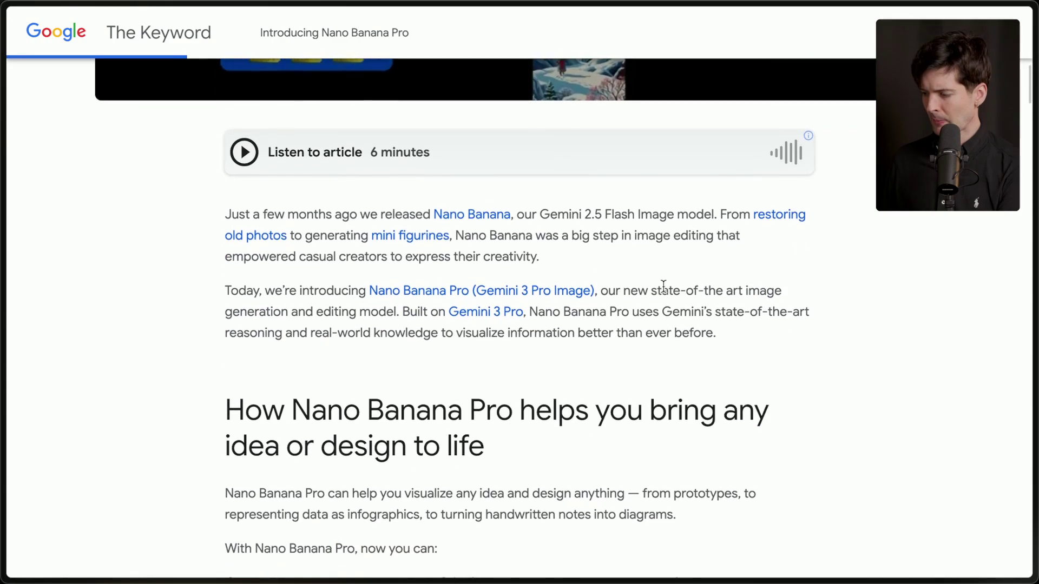
scroll(663, 286, "down", 1)
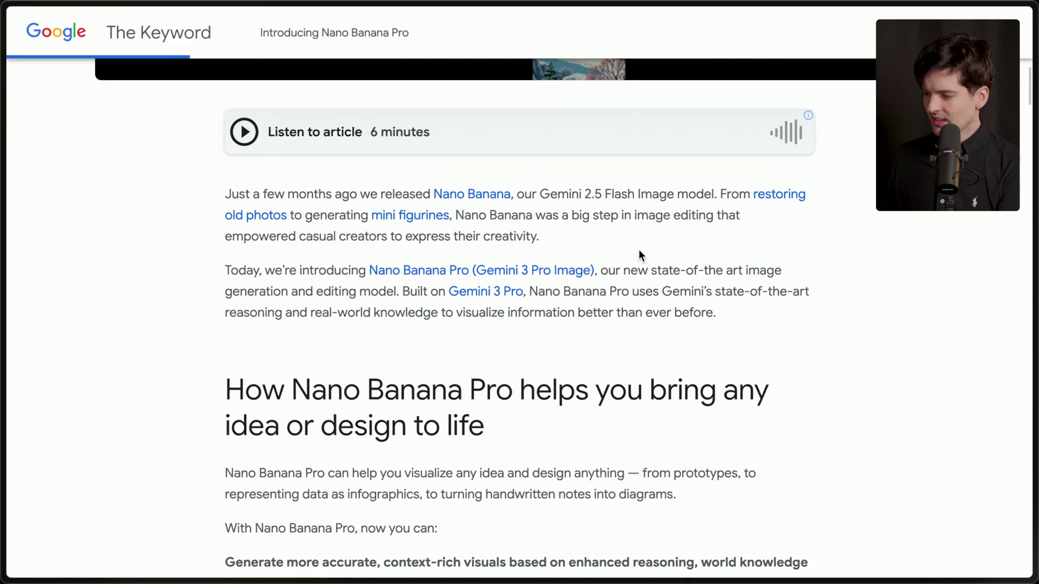
left_click_drag(433, 194, 513, 195)
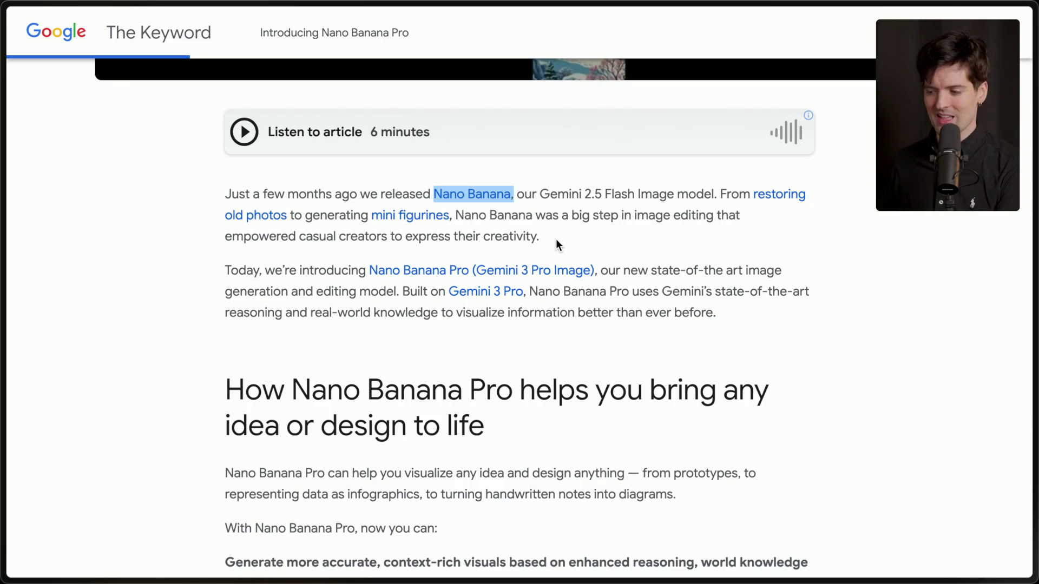
mouse_move(216, 267)
left_mouse_down()
mouse_move(645, 272)
mouse_move(777, 323)
left_mouse_up()
left_click(777, 318)
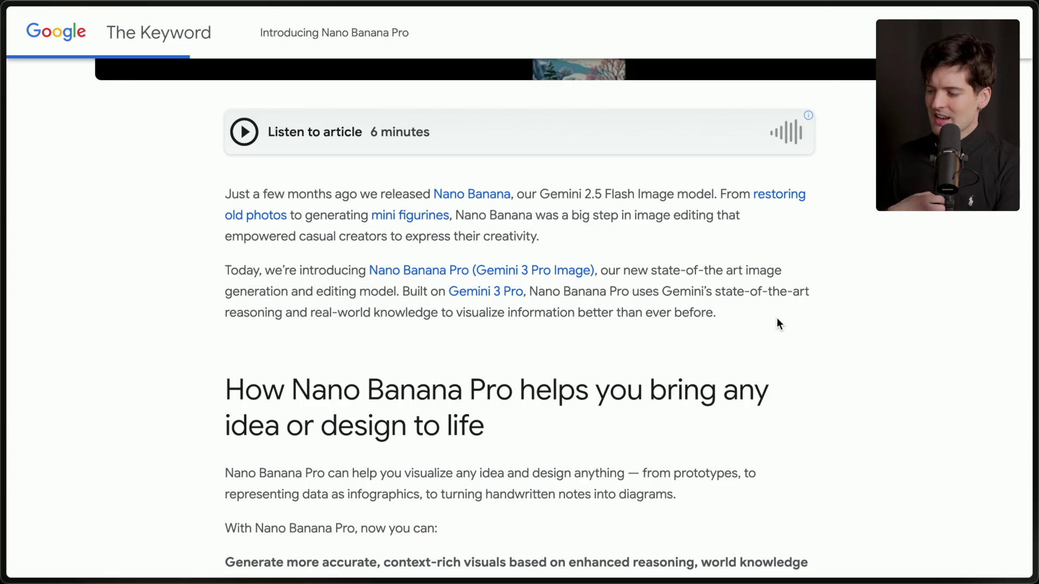
scroll(777, 319, "down", 5)
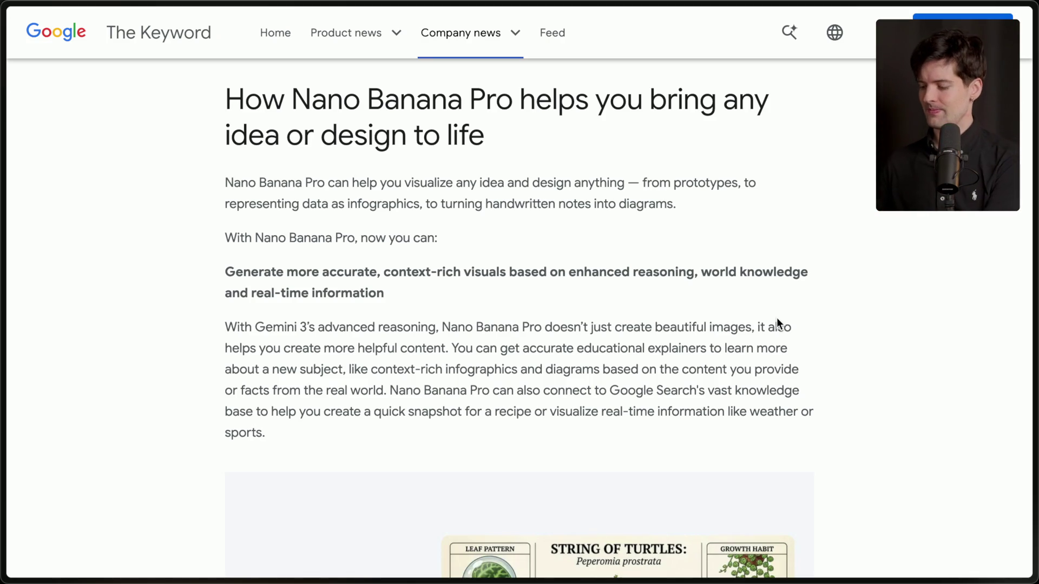
Step: Open chatgpt.com in a new tab from the address bar
key("ctrl+t")
type("chargp")
key("BackSpace")
key("BackSpace")
key("BackSpace")
type("tgpt.com")
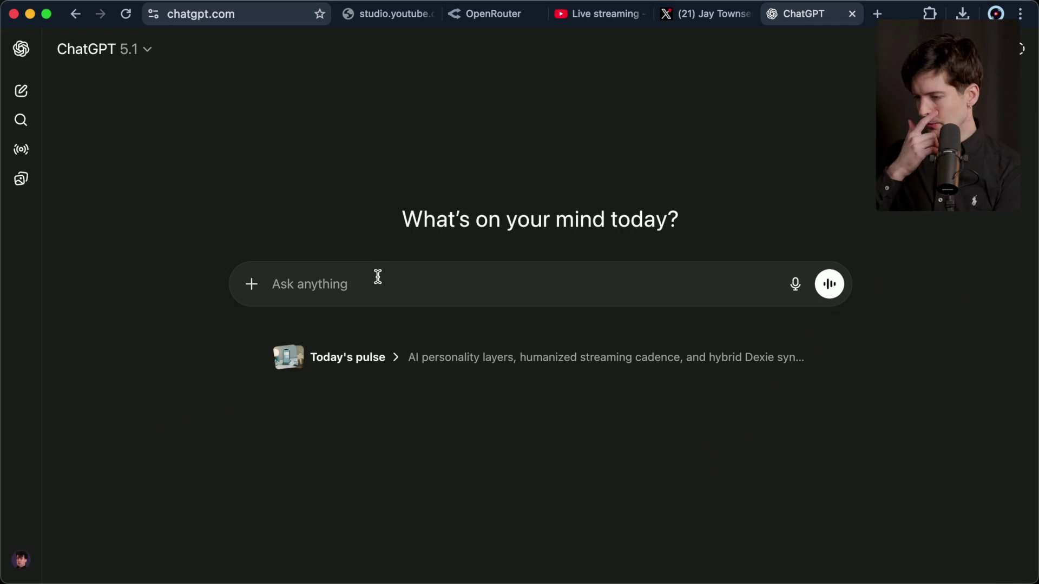
Step: Switch ChatGPT to image mode and send 'Donald Trump and Joe Biden sharing a milkshake, shot on iphone'
left_click(252, 284)
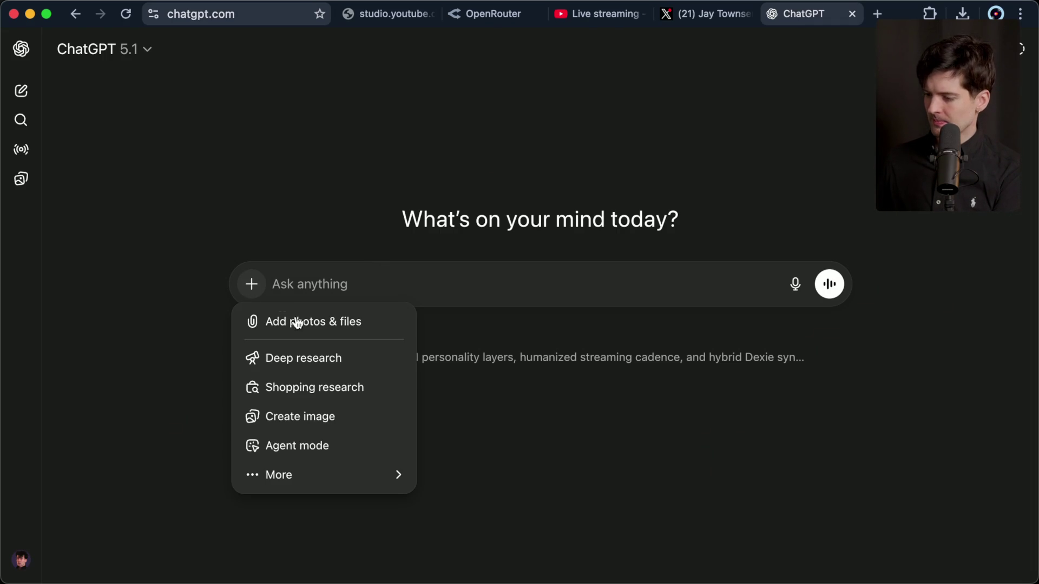
left_click(319, 424)
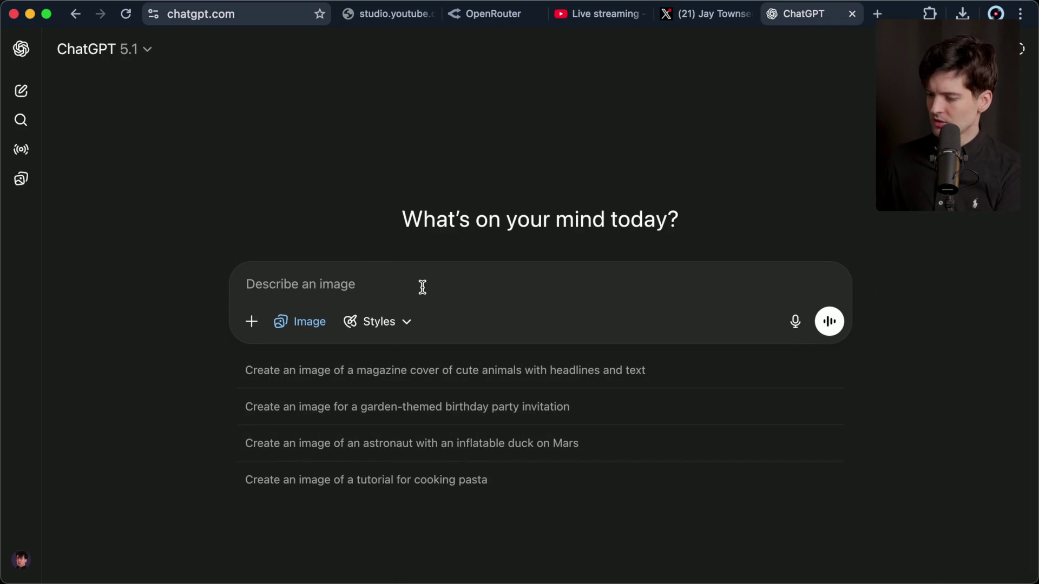
type("Donald Trump and ")
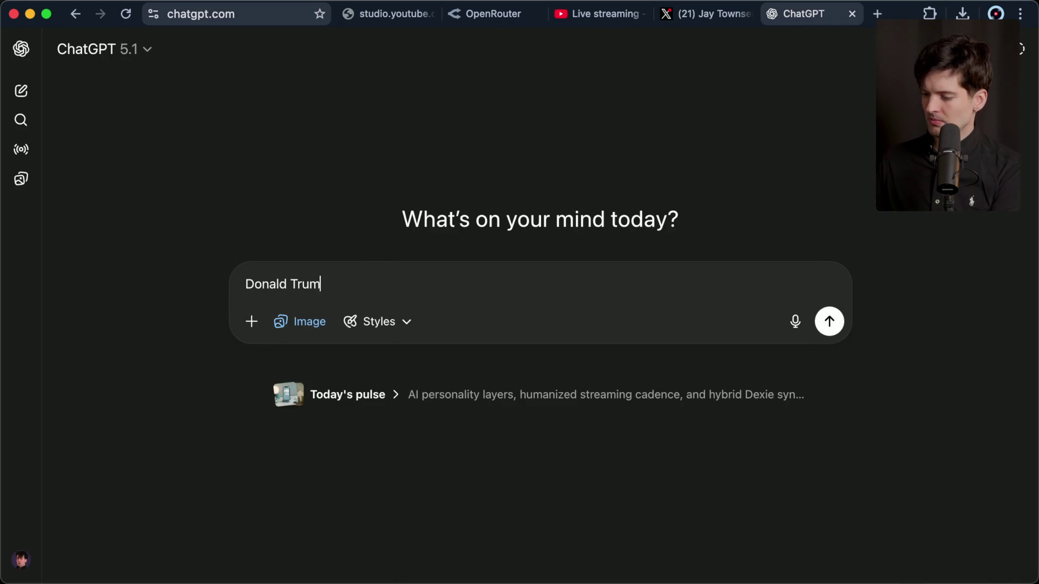
type("Joe Biden sharing a milkshake, ")
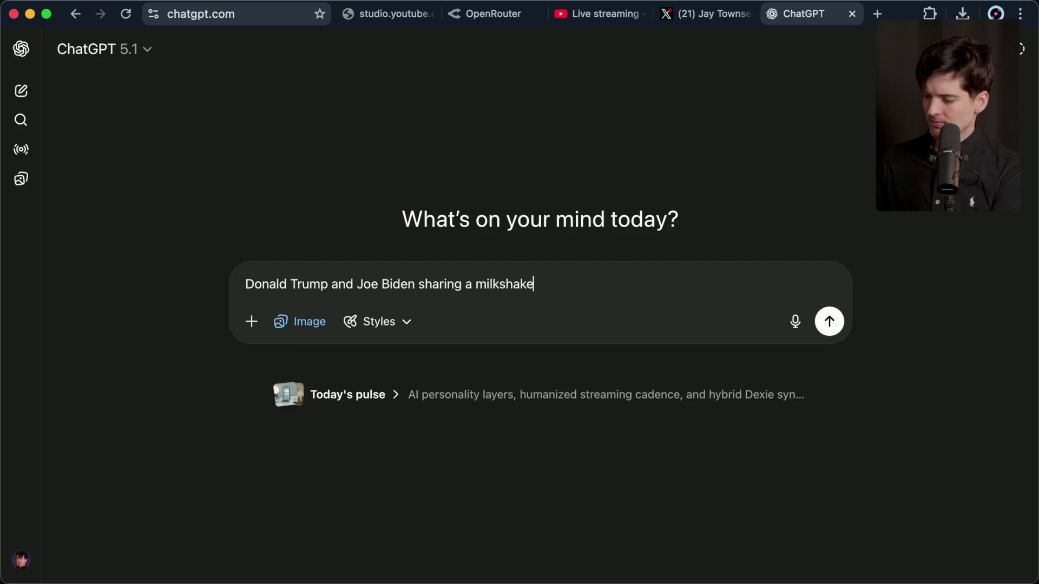
type("photorealistic")
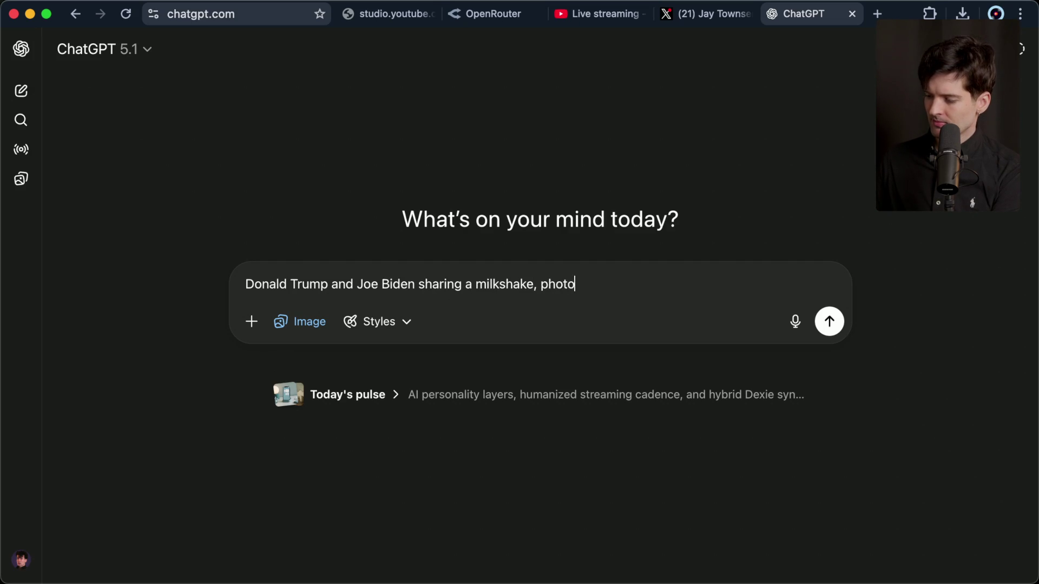
key("alt+BackSpace")
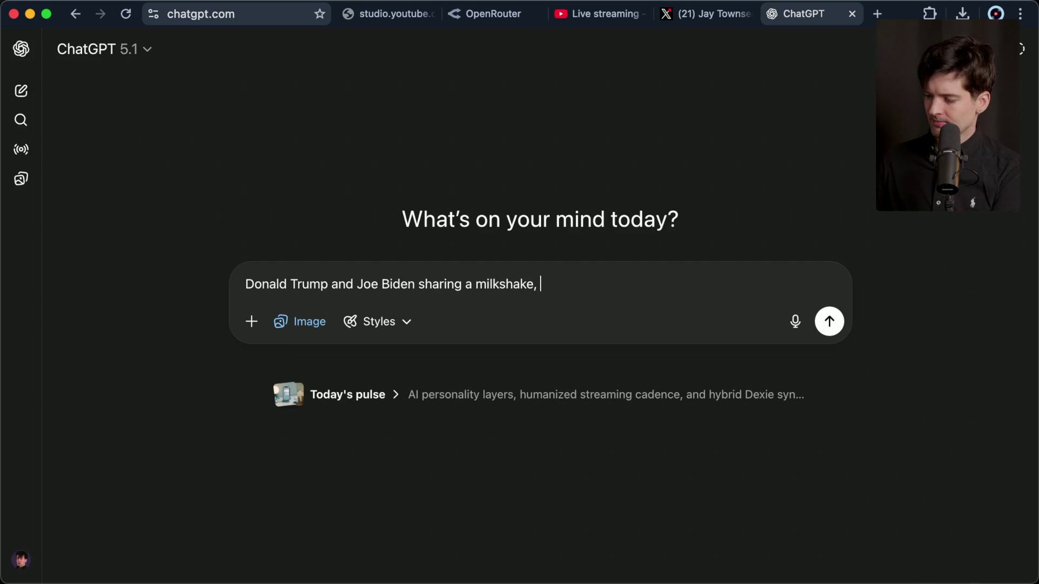
type("shot on iphone")
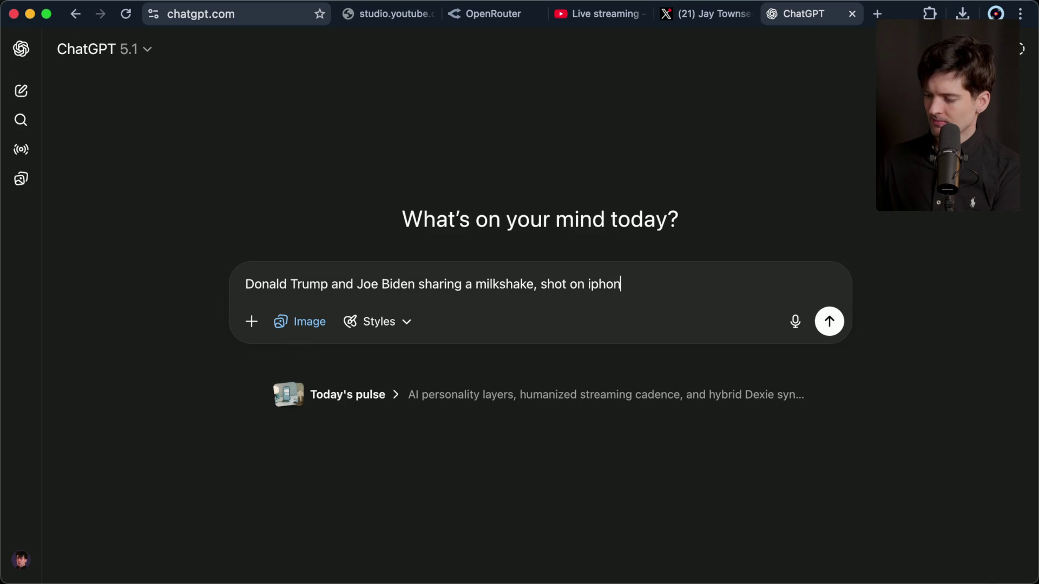
left_click(829, 321)
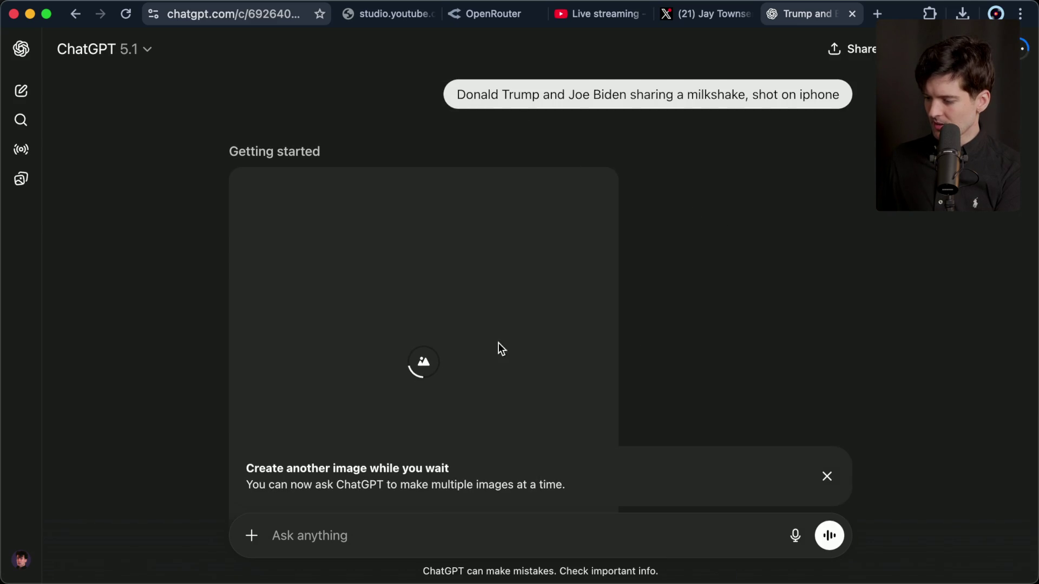
Step: Dismiss the 'Create another image' notice and switch to the Gemini window
scroll(535, 385, "down", 3)
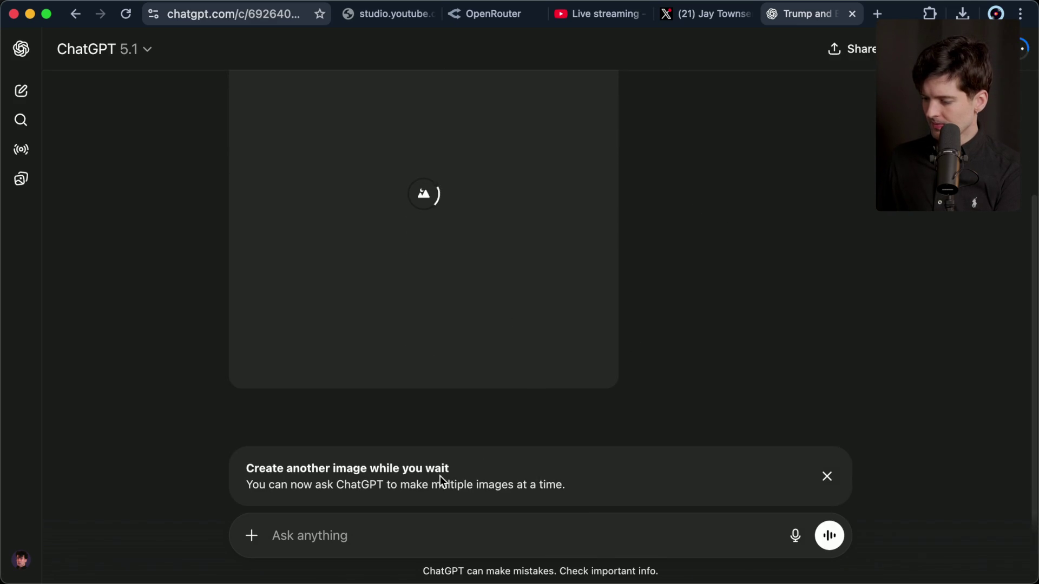
scroll(611, 332, "up", 2)
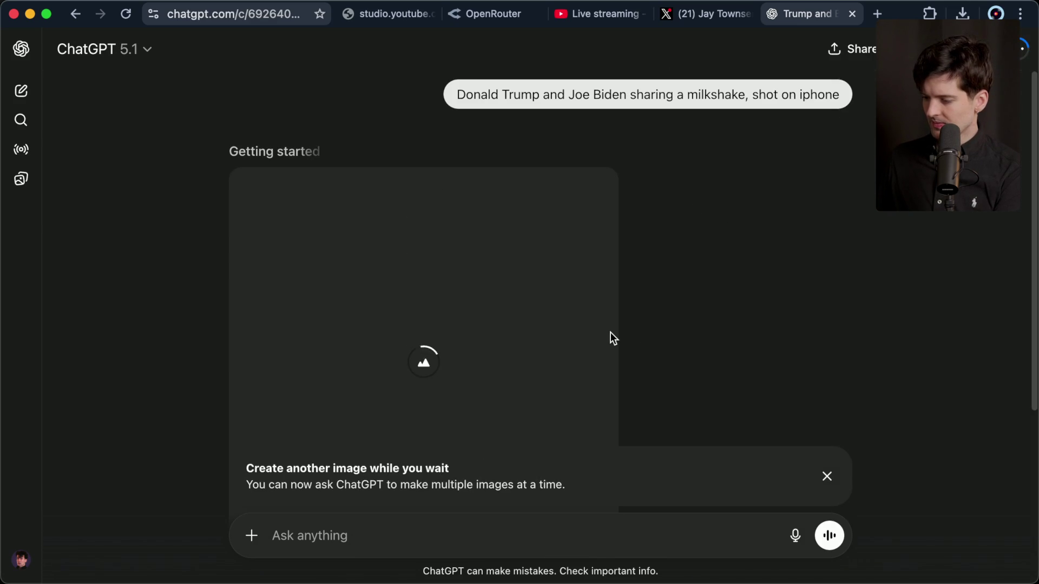
left_click(828, 471)
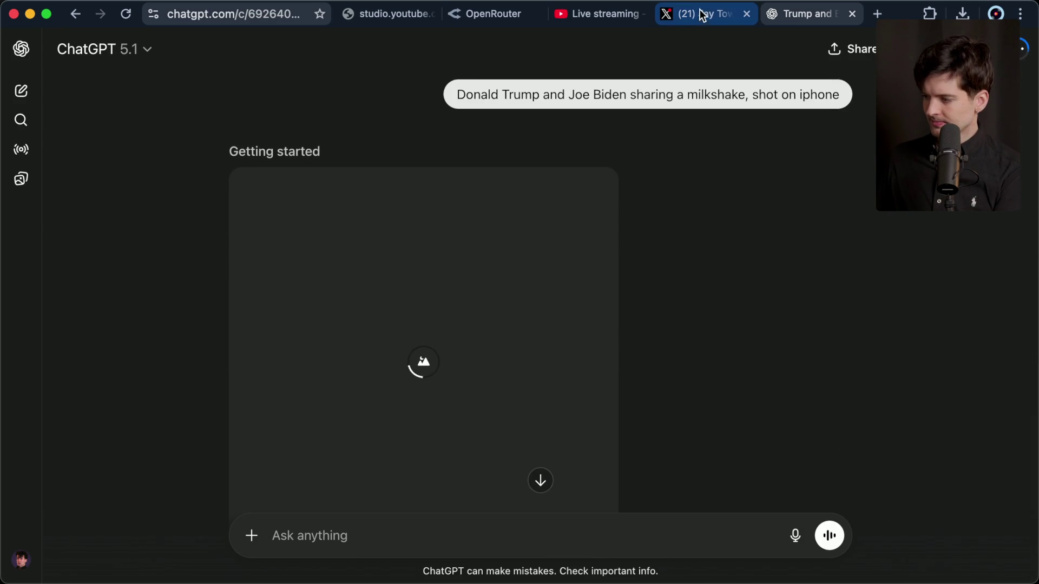
key("super+Tab")
Step: Find the 'AI Image Detection and Analysis' chat and view 'crop + color + sharpen.jpg' full screen
mouse_move(1035, 244)
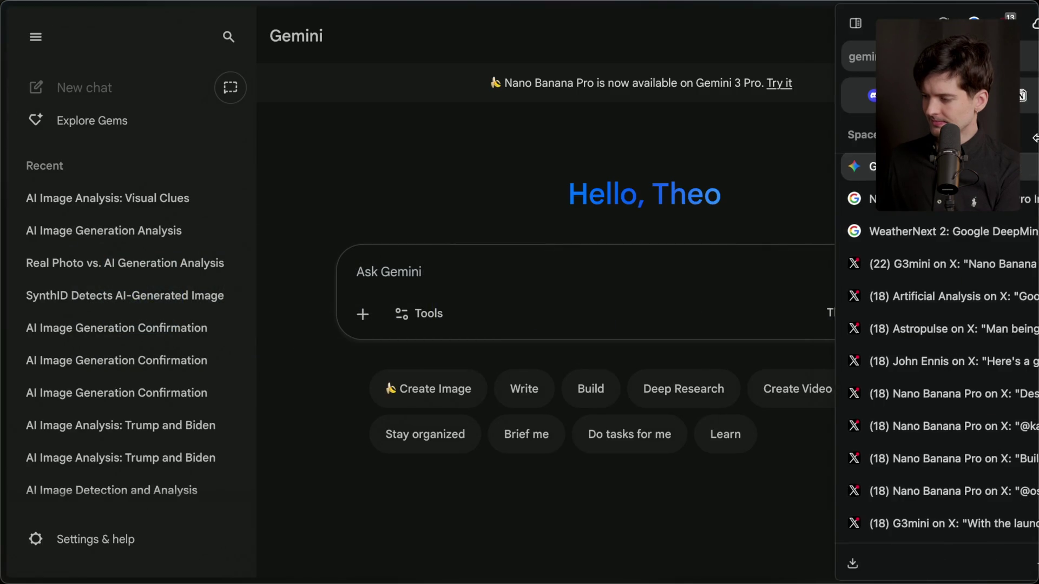
left_click(963, 208)
left_click(957, 233)
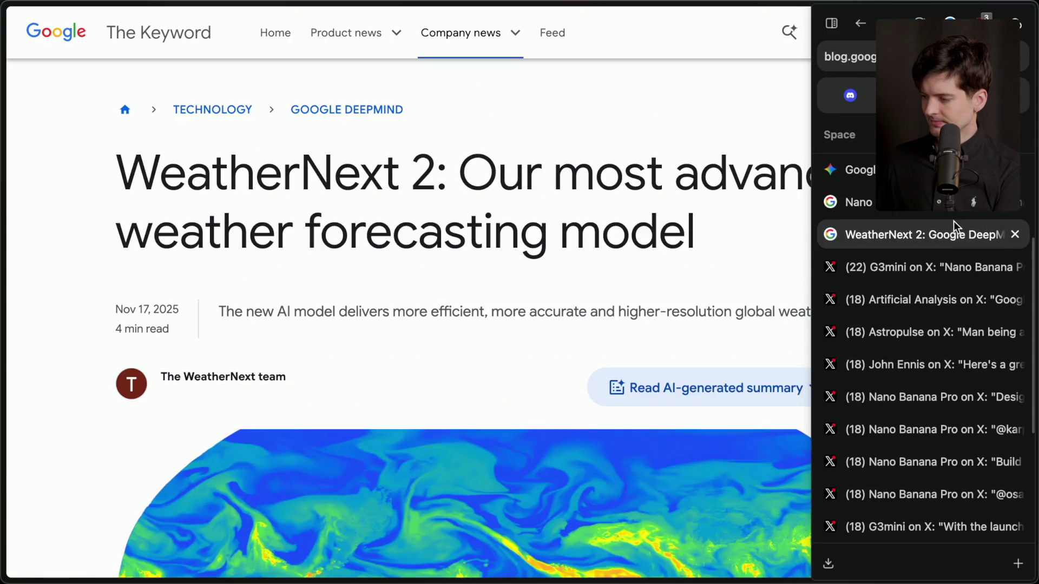
left_click(953, 169)
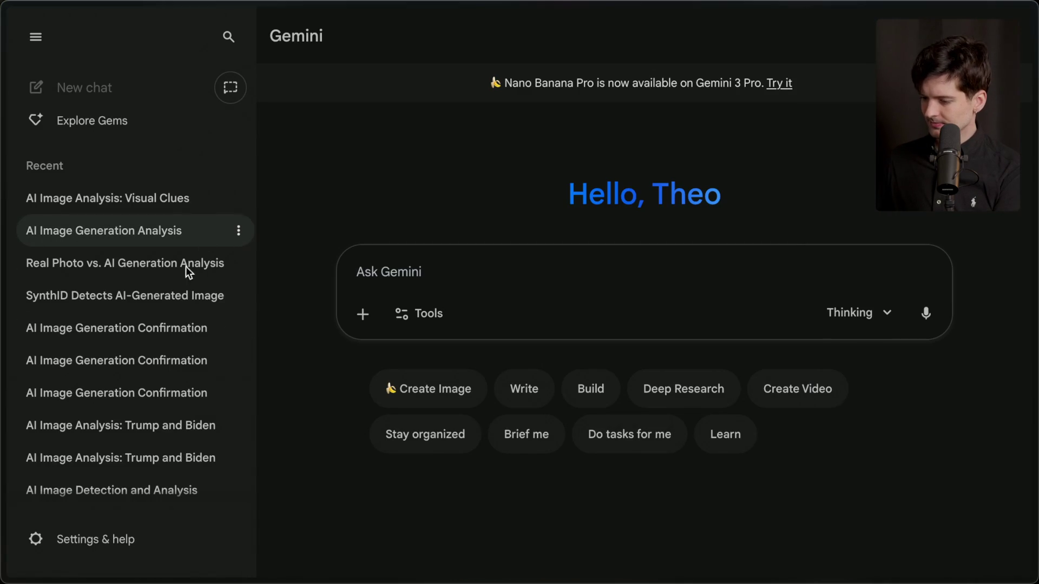
left_click(152, 424)
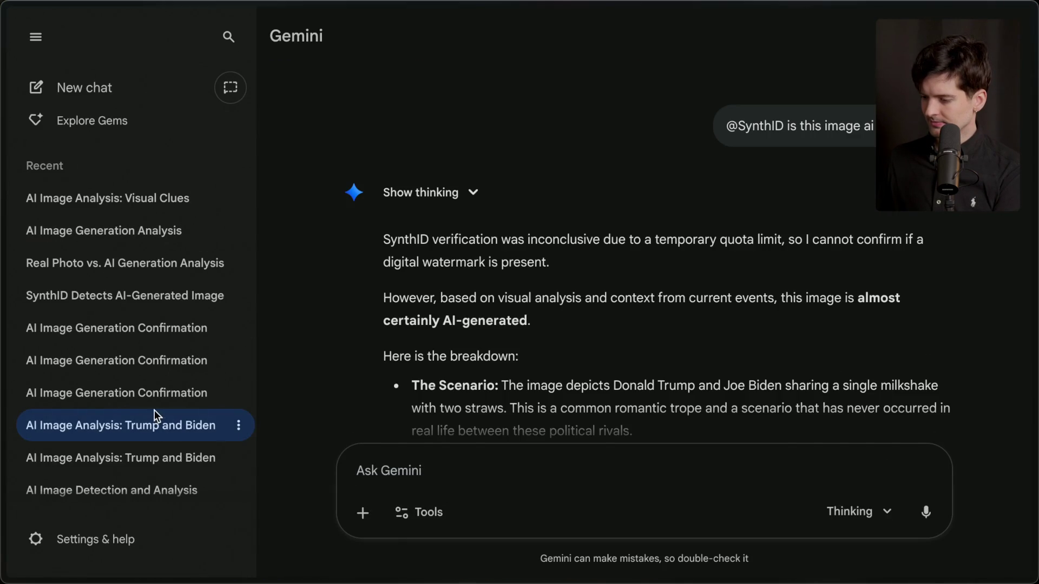
left_click(120, 458)
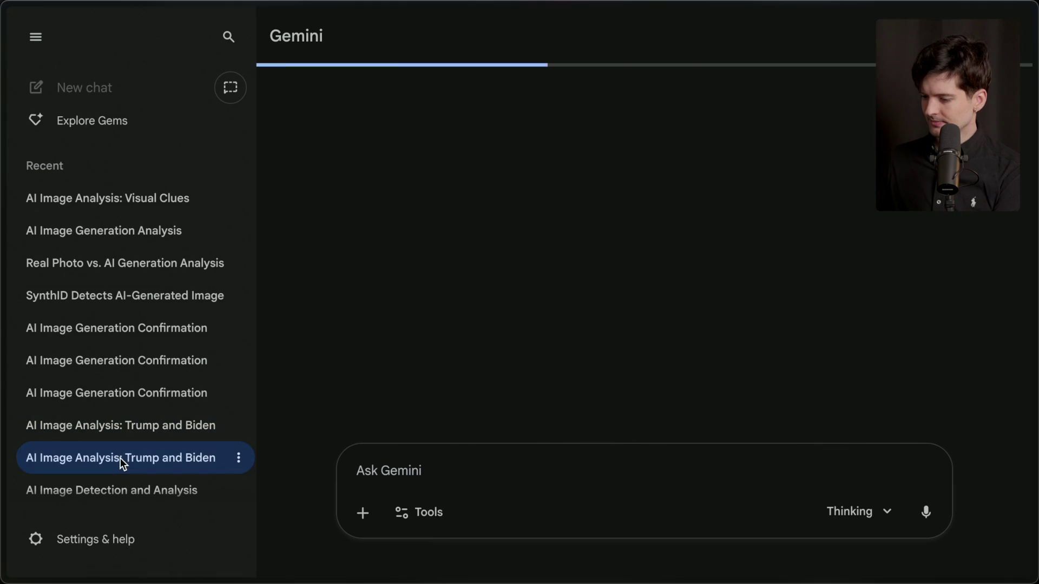
left_click(116, 461)
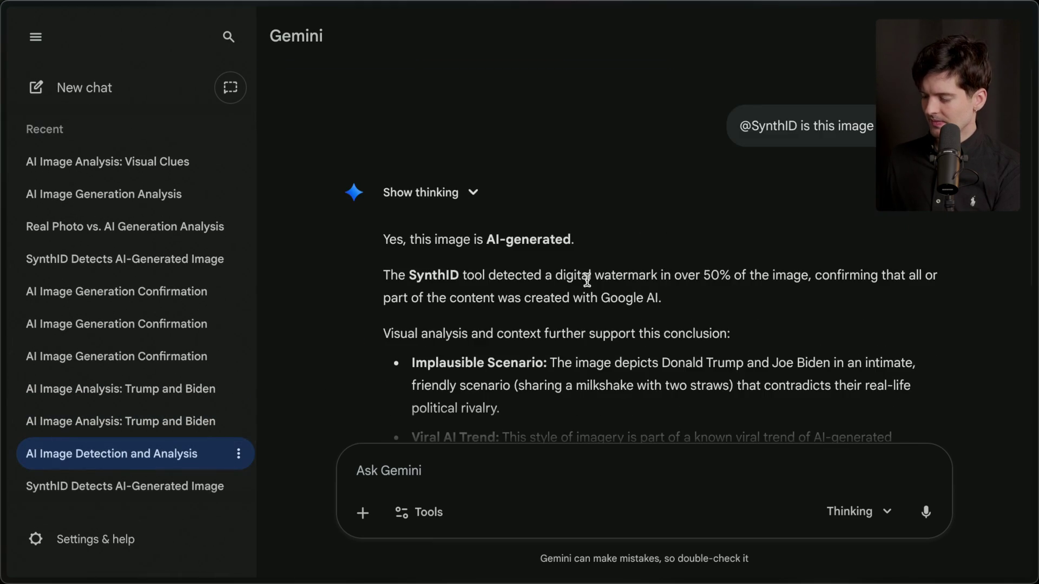
left_click(790, 118)
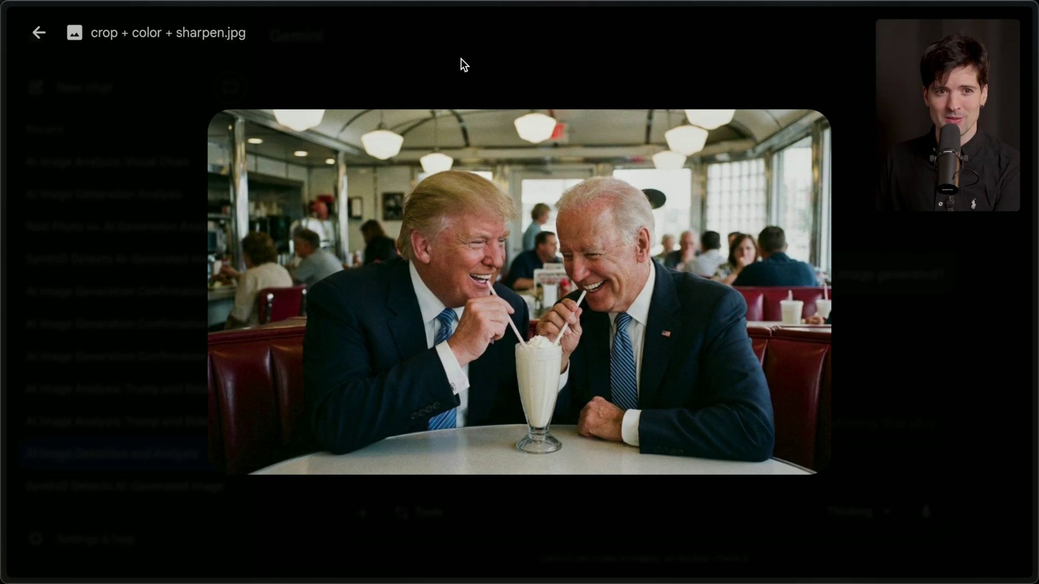
Step: Close the full-screen milkshake image and check on ChatGPT's image generation
key("Escape")
mouse_move(1036, 259)
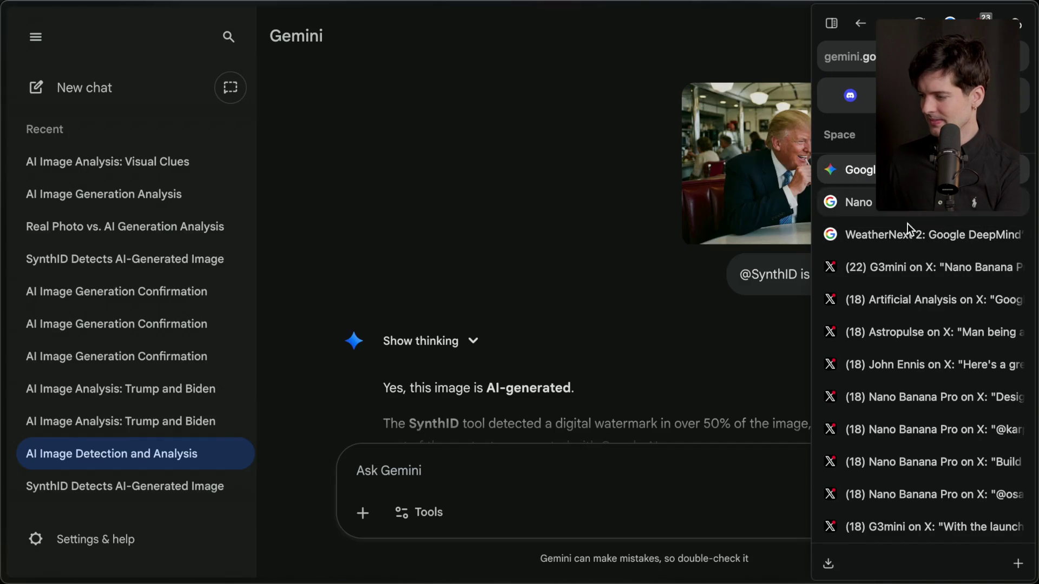
key("super+Tab")
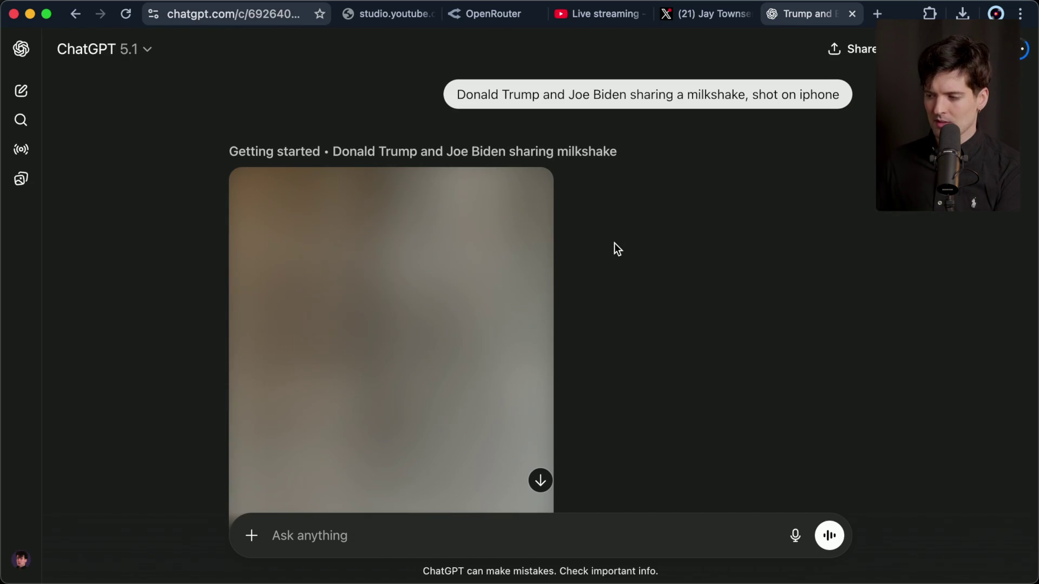
Step: Switch back to the Gemini window showing the SynthID verdict
key("super+Tab")
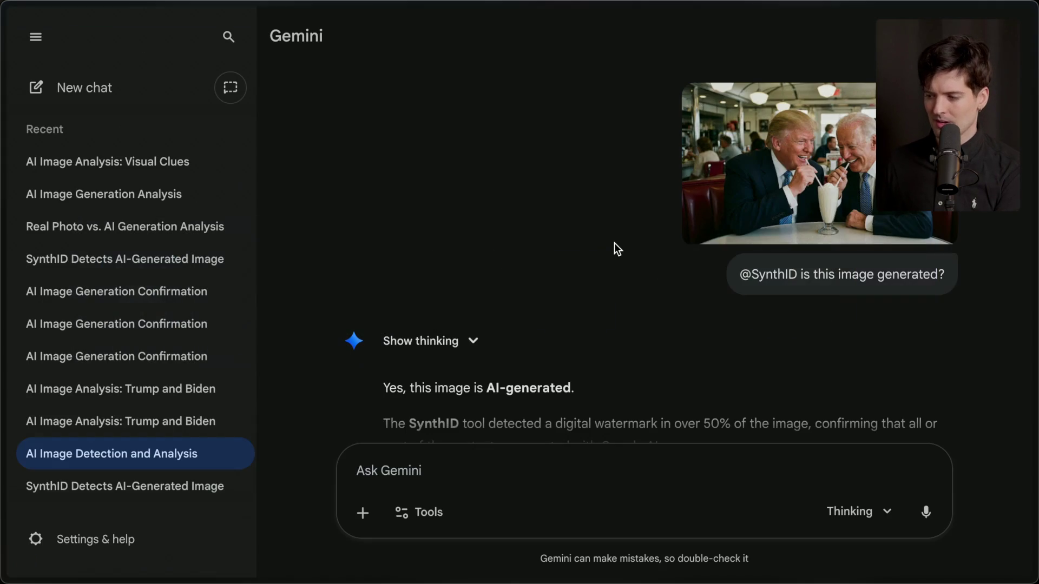
Step: Go to t3.chat and choose Nano Banana Pro as the model
key("super+t")
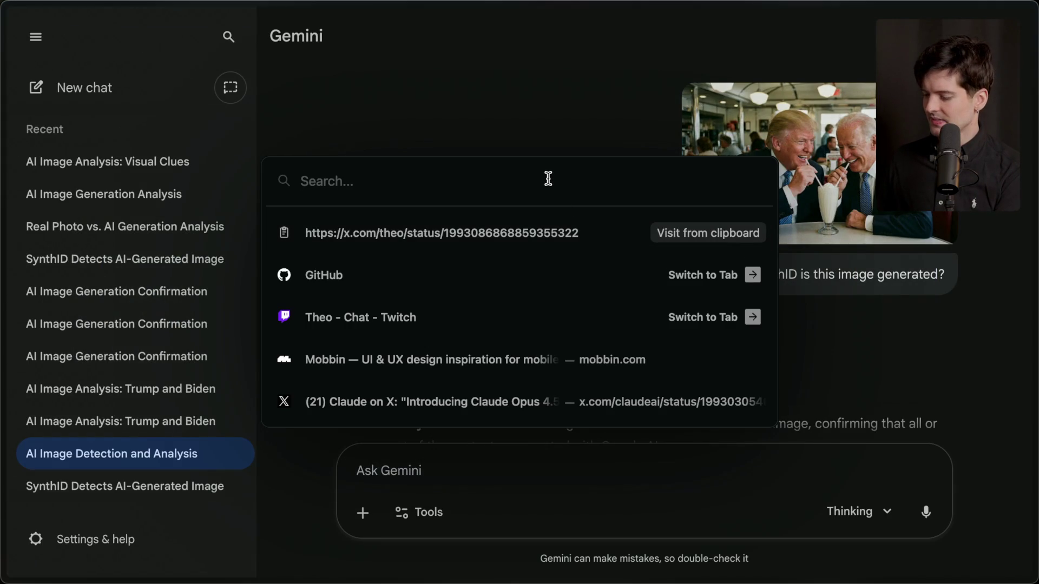
type("t3.")
key("Return")
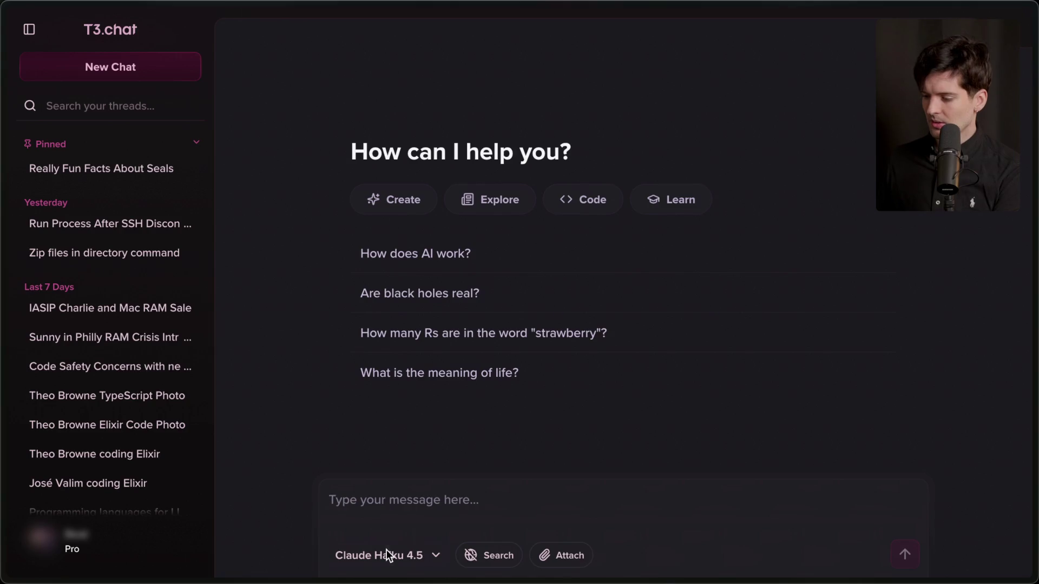
left_click(386, 551)
scroll(474, 359, "down", 2)
scroll(474, 359, "up", 2)
scroll(474, 359, "down", 1)
left_click(513, 359)
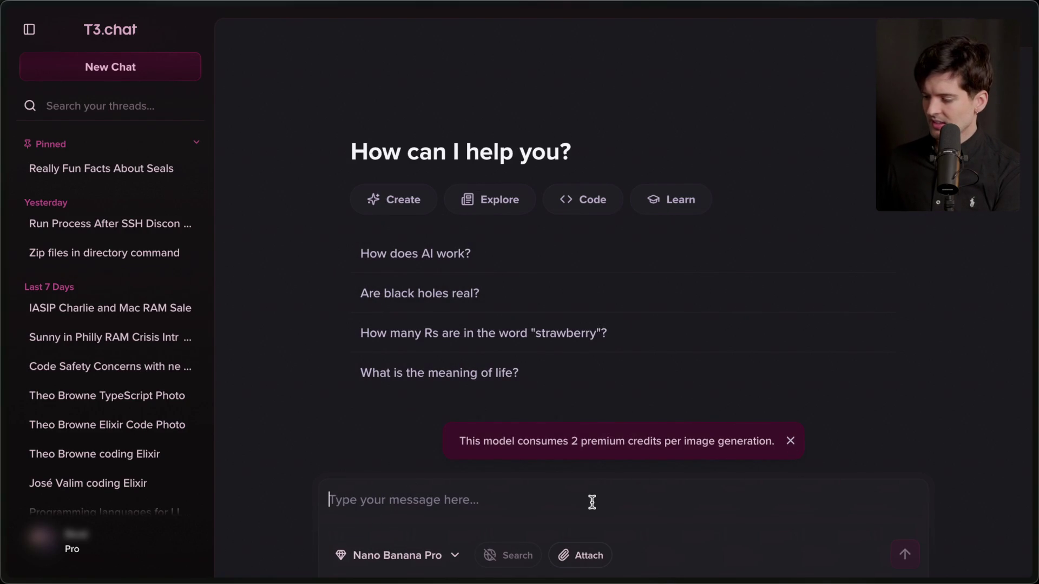
Step: Review the premium-credits notice, then open the Sunny in Philly title-card thread
left_click(378, 555)
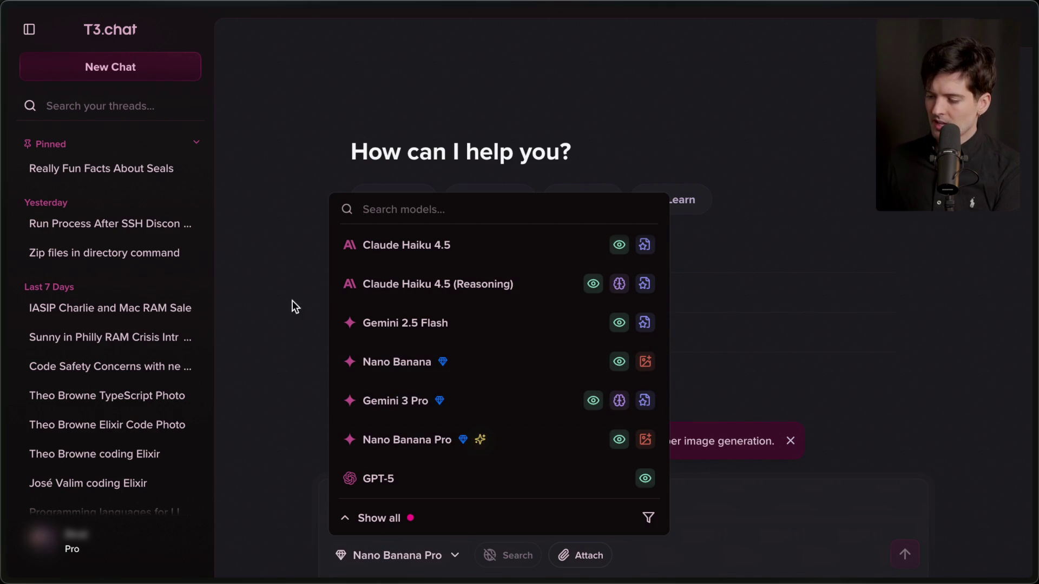
left_click(328, 344)
left_click_drag(457, 441, 781, 442)
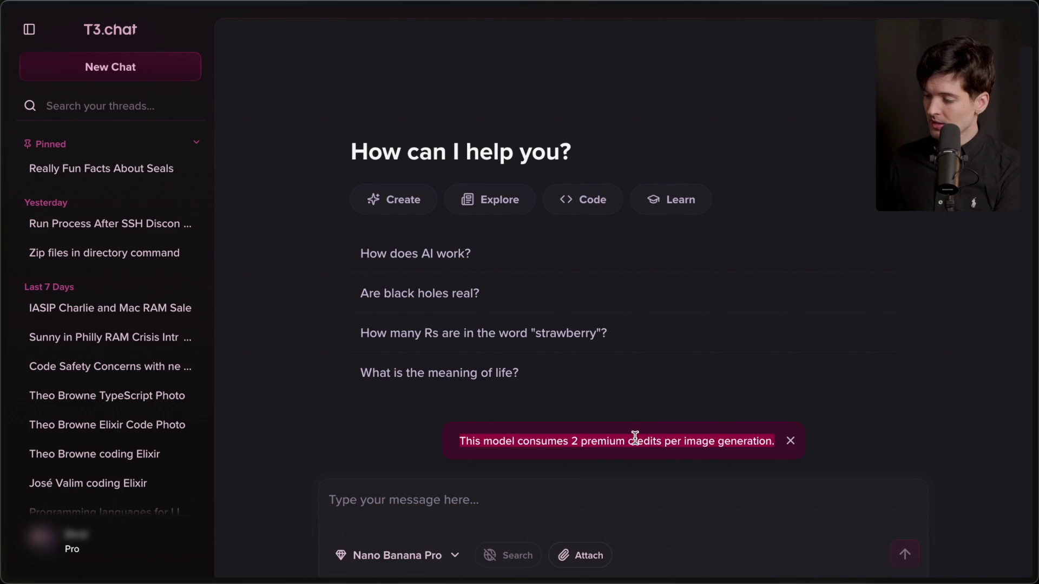
left_click(622, 406)
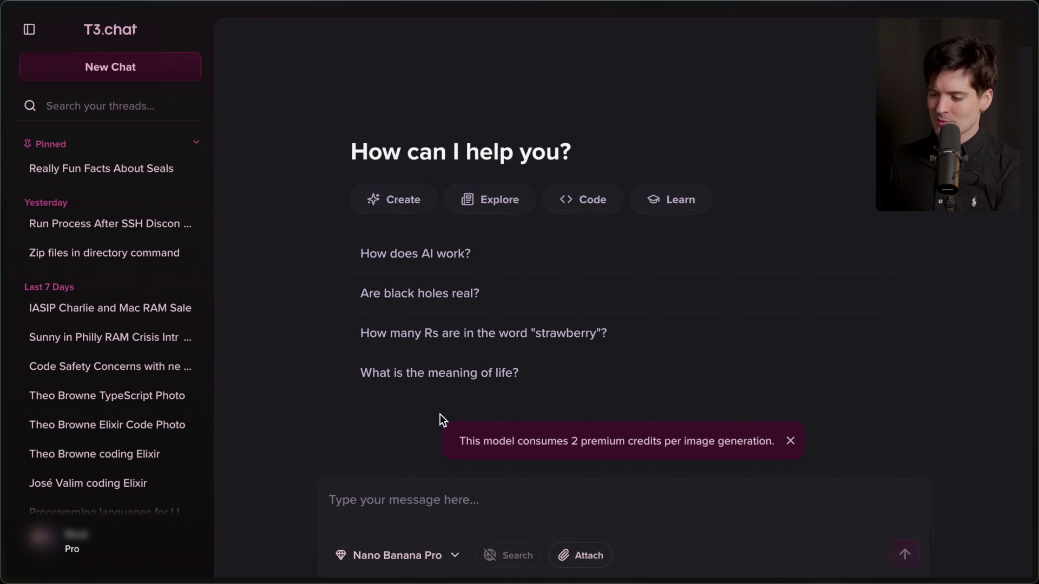
left_click(115, 333)
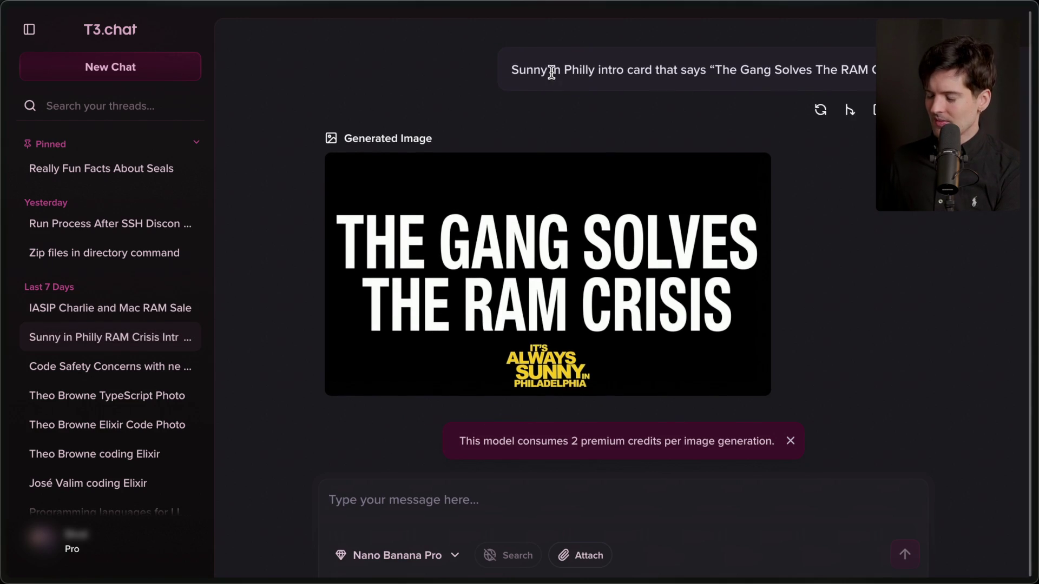
Step: Highlight the title-card prompt text, then open the IASIP Charlie and Mac RAM Sale chat
left_click_drag(513, 70, 909, 70)
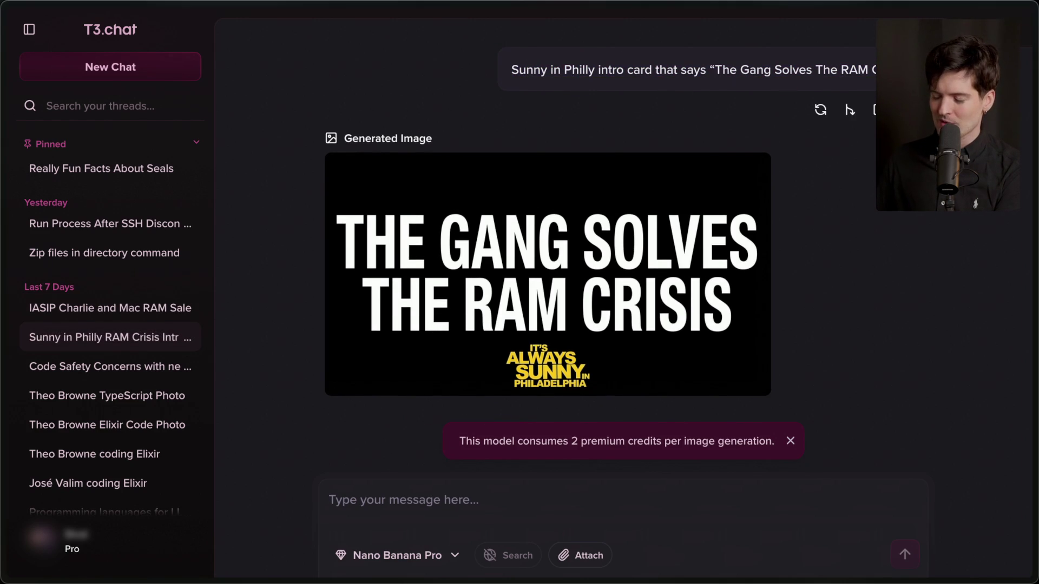
left_click_drag(713, 70, 893, 70)
left_click(737, 92)
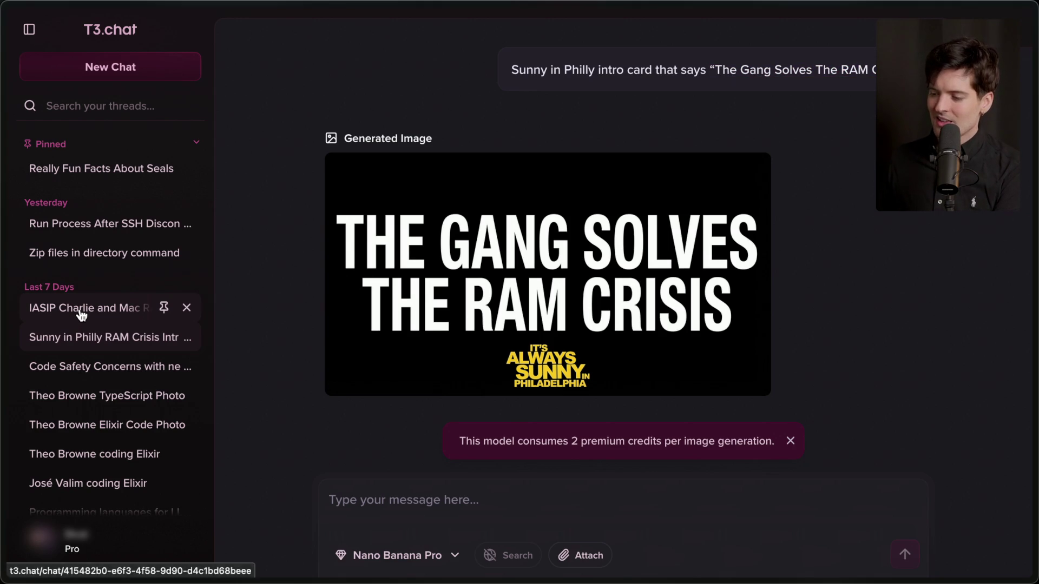
left_click(81, 315)
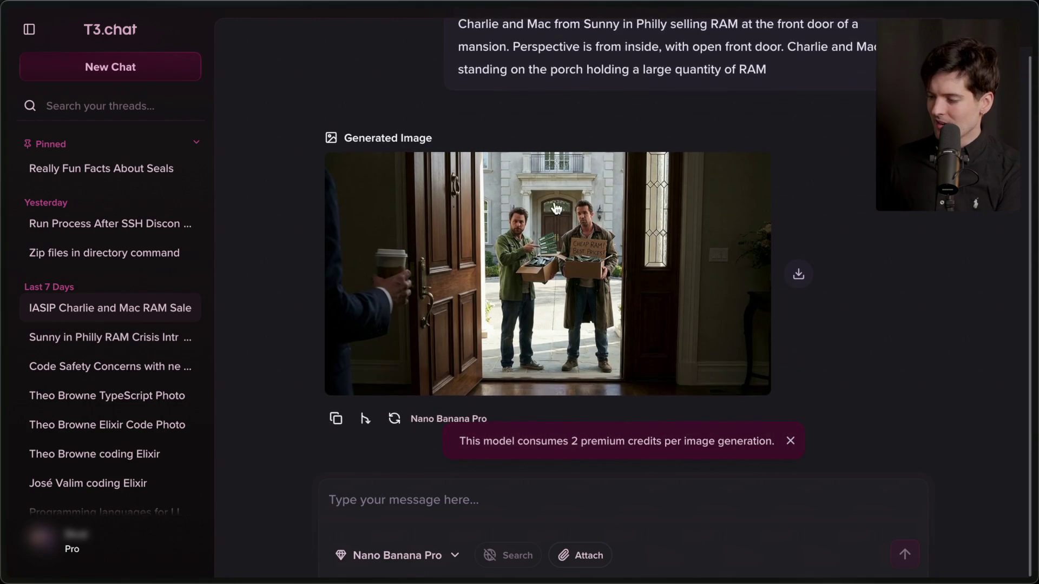
Step: Enlarge the generated Charlie and Mac doorway image and open it in a new browser tab
scroll(543, 238, "up", 2)
left_click_drag(453, 69, 773, 121)
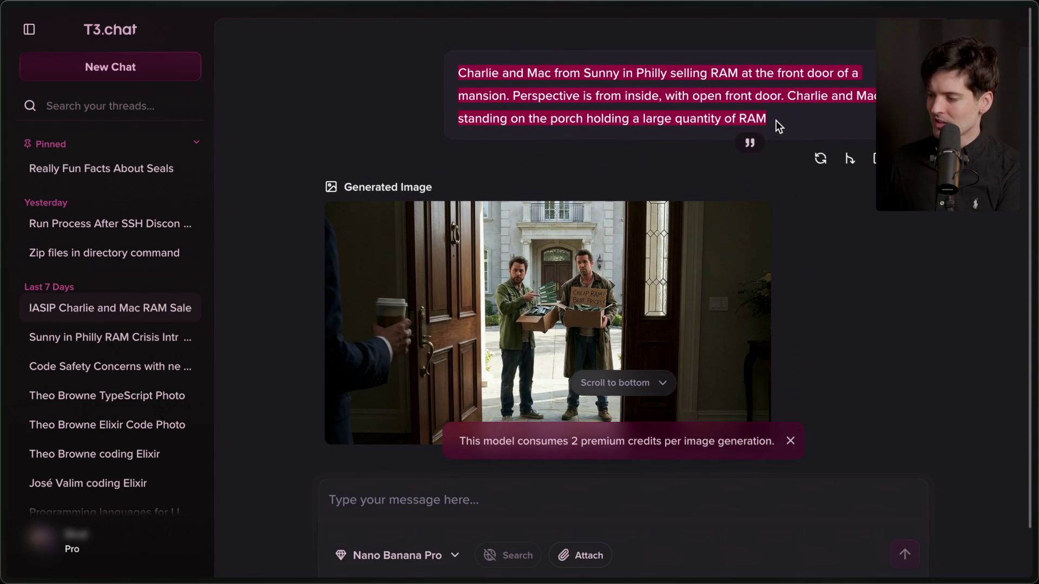
left_click(773, 121)
left_click(521, 276)
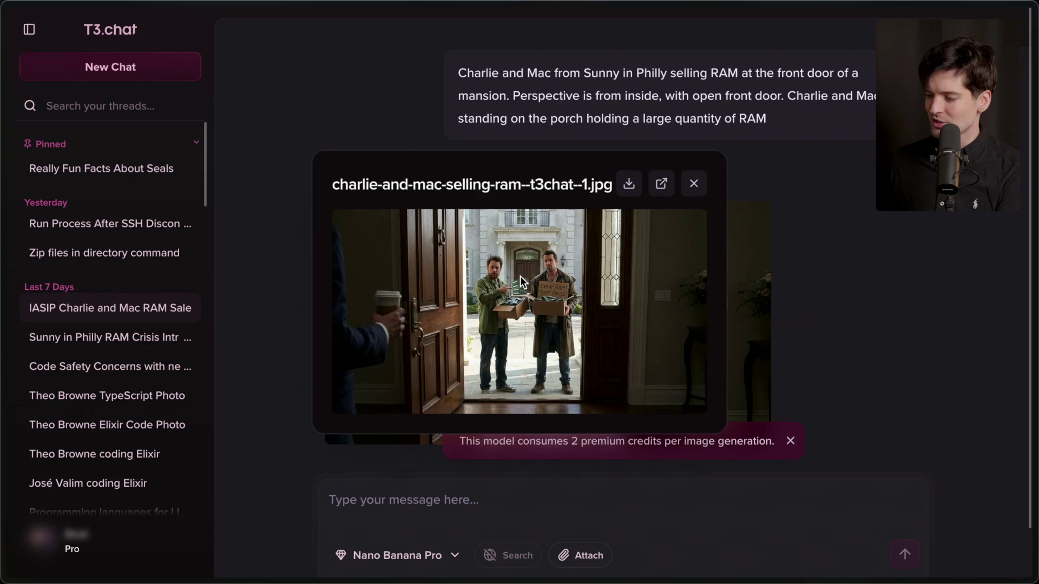
left_click(657, 189)
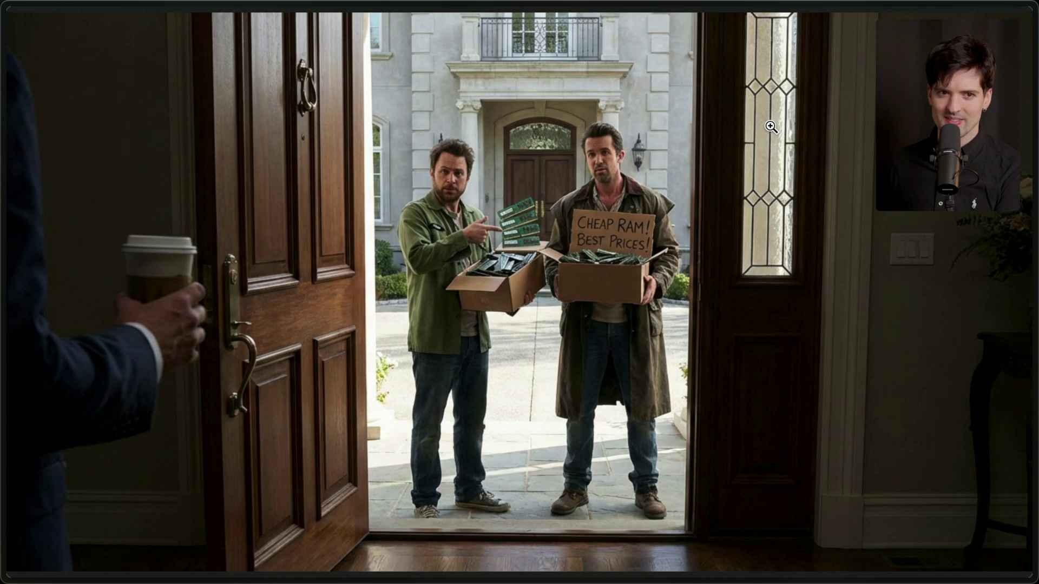
Step: Close the full-screen image and switch to the live stream chat tab
key("Escape")
left_click(729, 176)
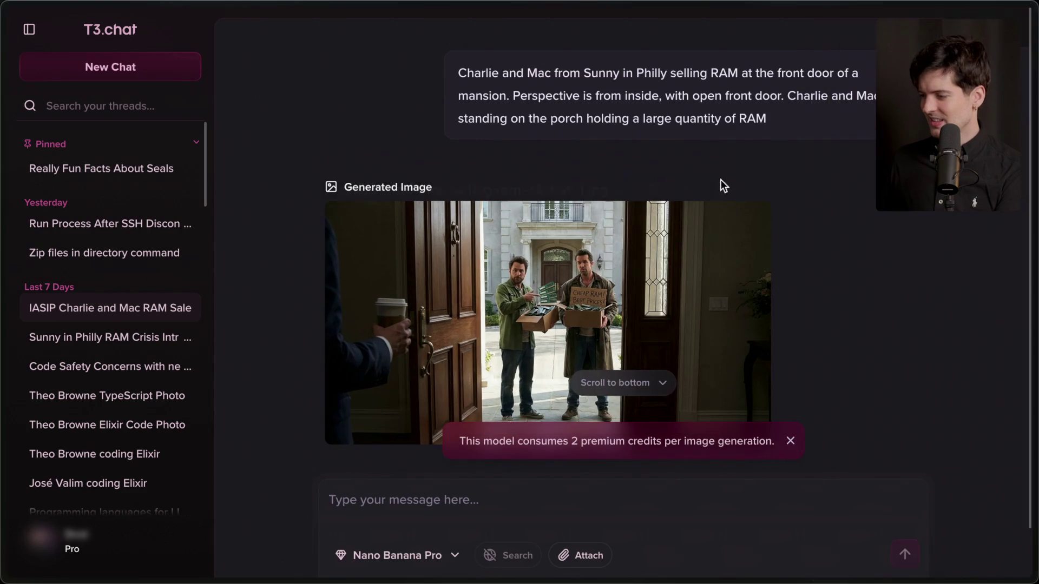
mouse_move(1034, 179)
left_click(860, 202)
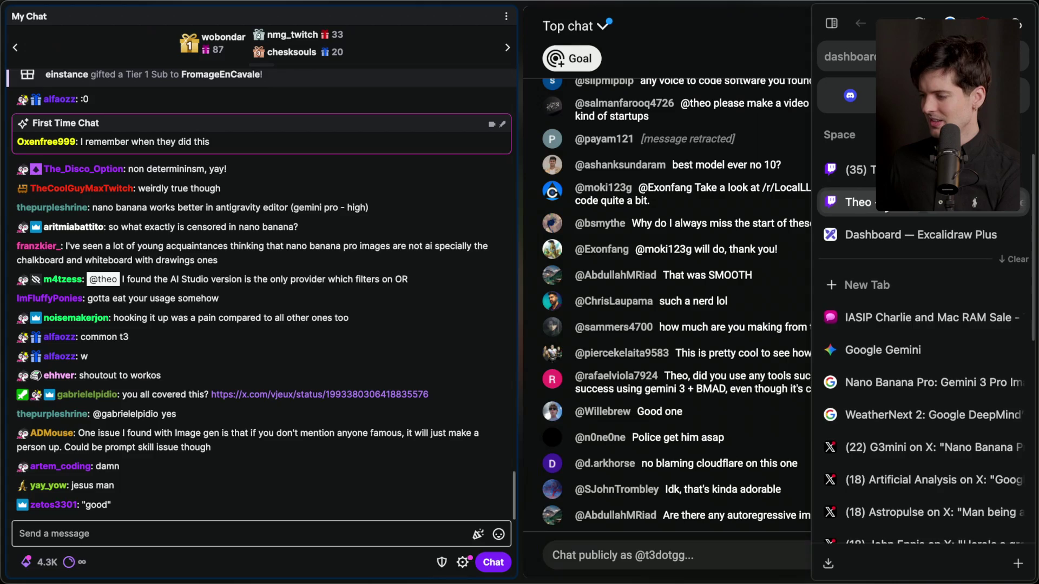
Step: On the stream dashboard, view and close the viewer-linked X post about an npm worm
left_click(858, 179)
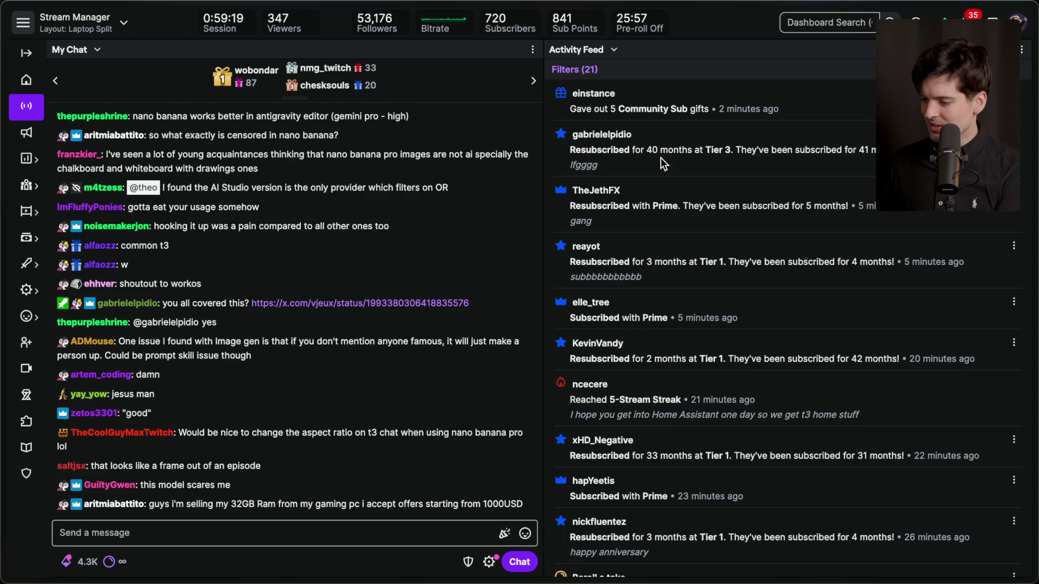
left_click(317, 303)
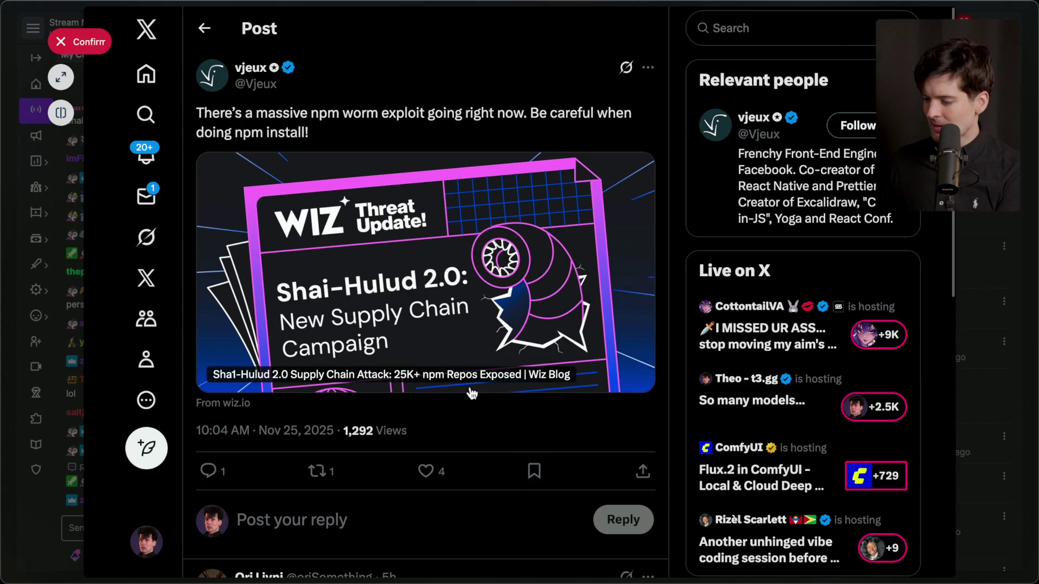
key("Escape")
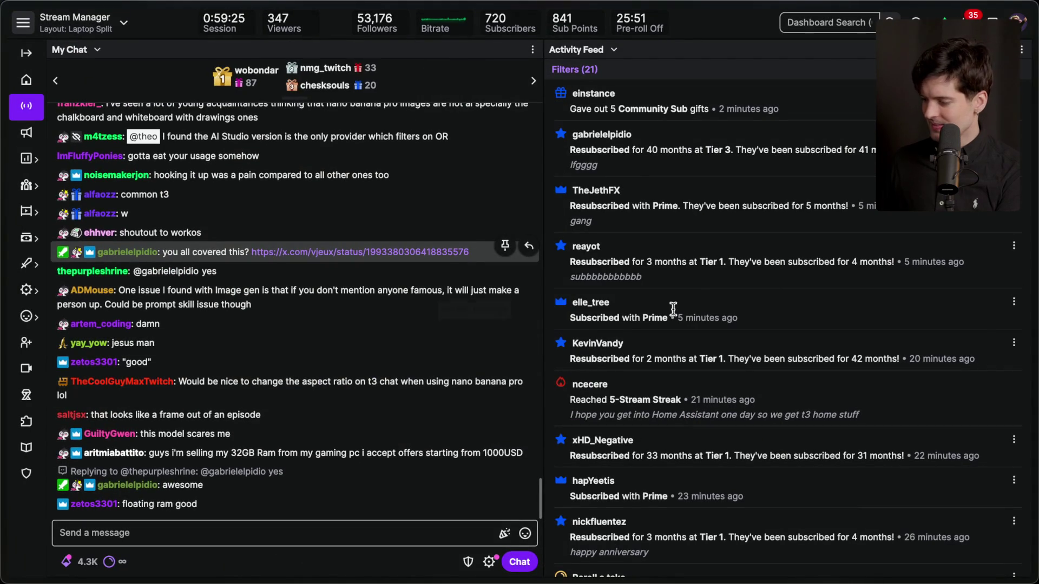
Step: Go back to T3.chat's Charlie and Mac RAM Sale thread
mouse_move(957, 251)
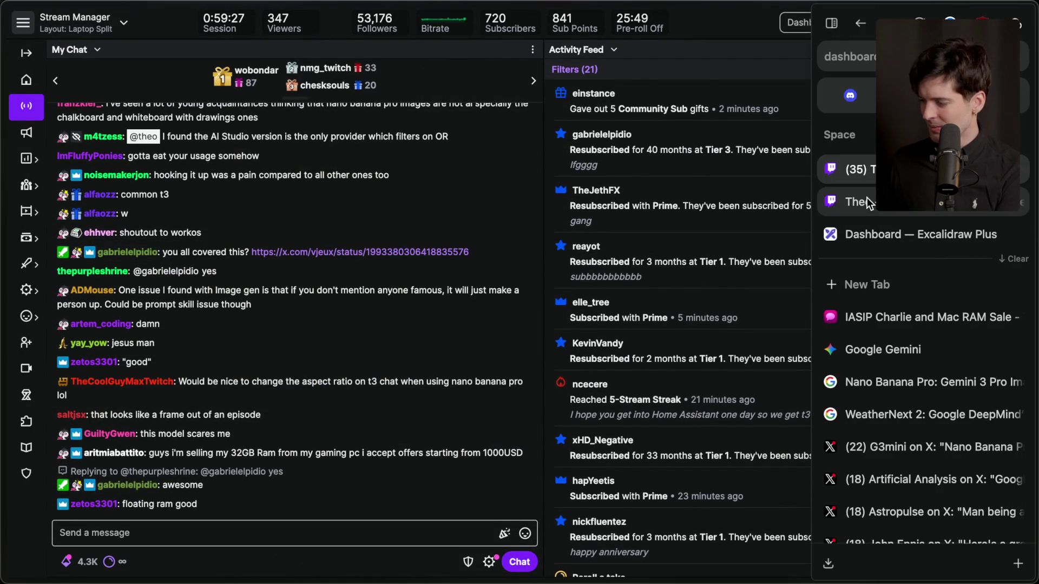
left_click(867, 200)
left_click(869, 318)
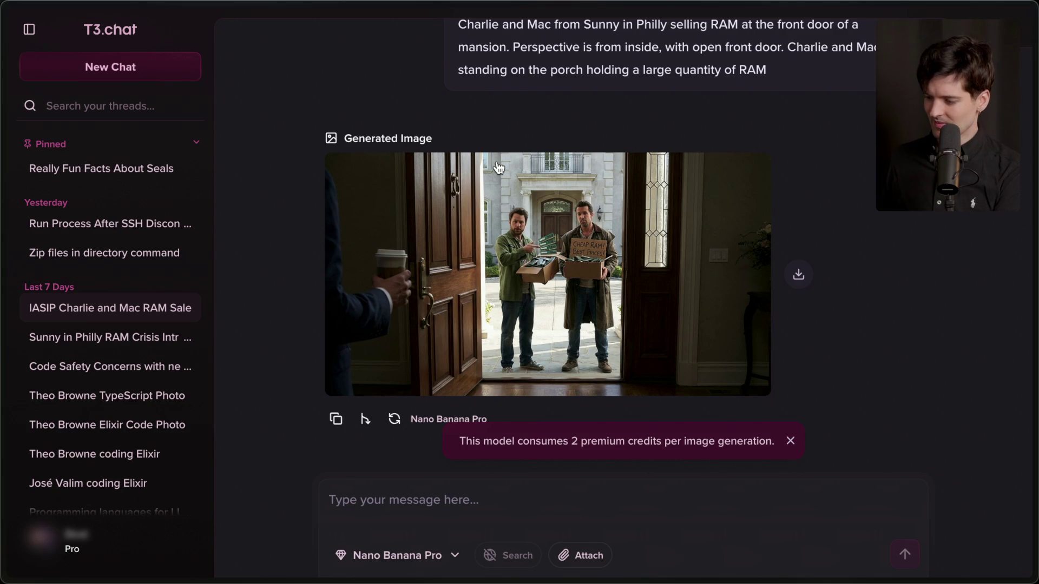
Step: Copy the Charlie and Mac prompt text and reopen the IASIP RAM Sale thread
scroll(498, 168, "down", 1)
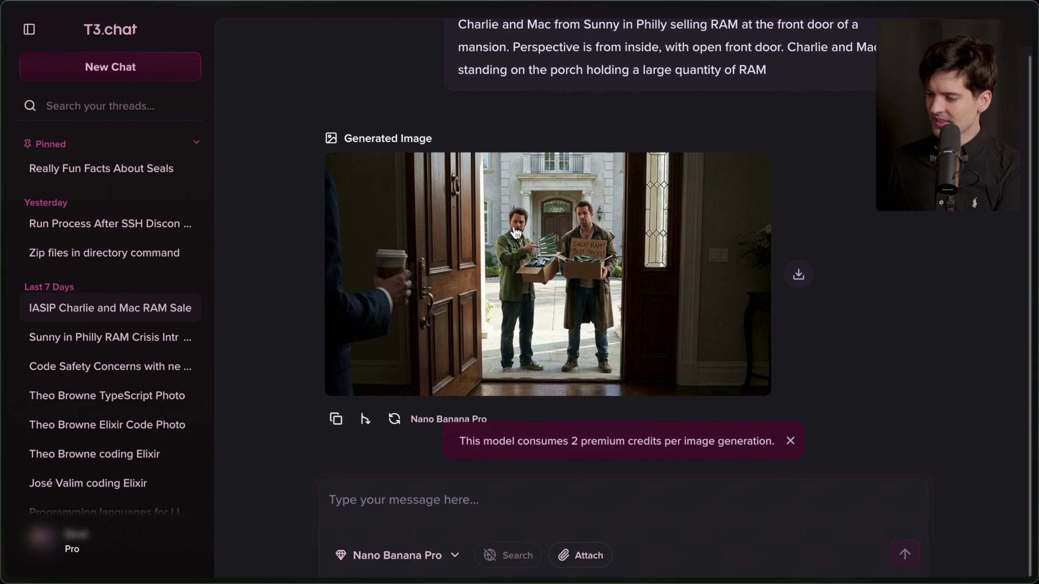
scroll(704, 140, "up", 1)
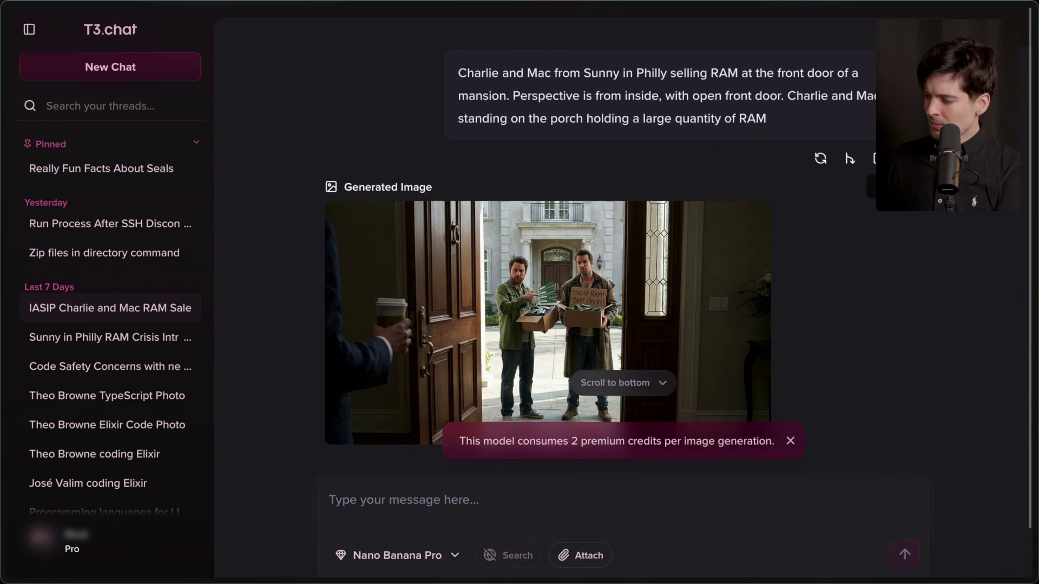
left_click(877, 159)
left_click(162, 66)
left_click(128, 219)
left_click(102, 319)
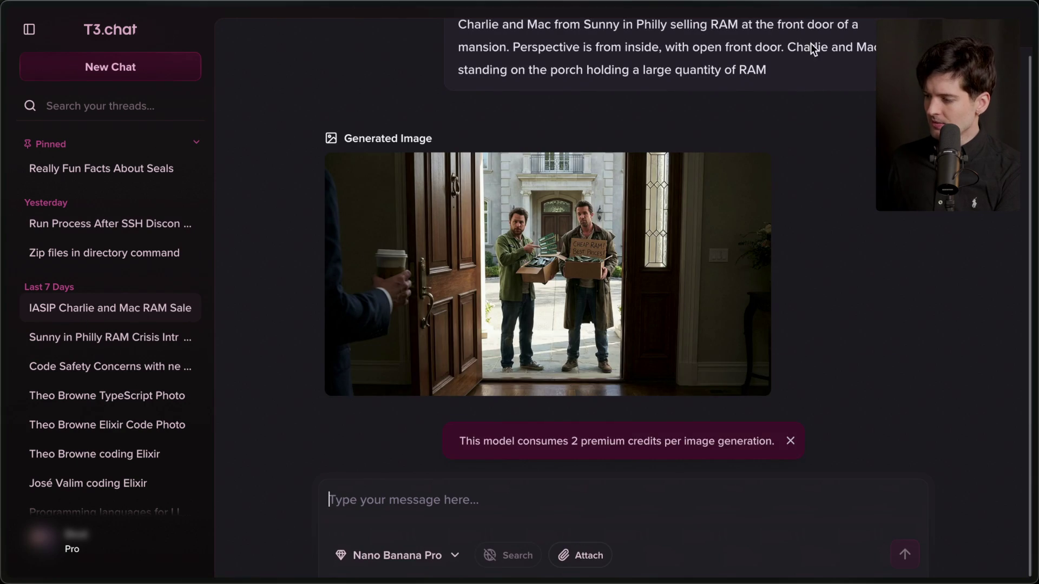
Step: Branch the prompt into a new thread generating with GPT ImageGen
left_click(851, 109)
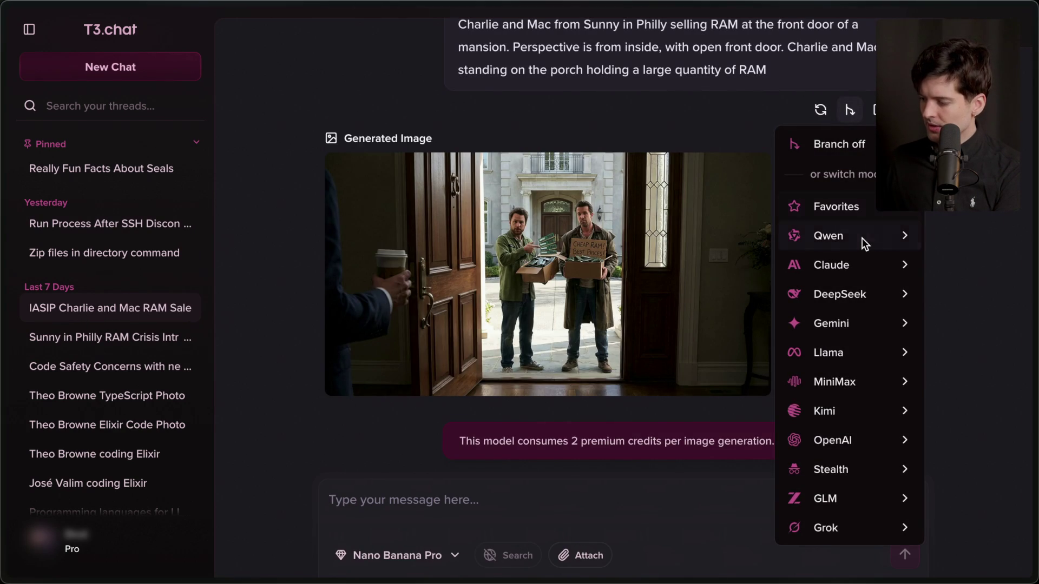
mouse_move(839, 447)
scroll(671, 437, "down", 3)
left_click(626, 531)
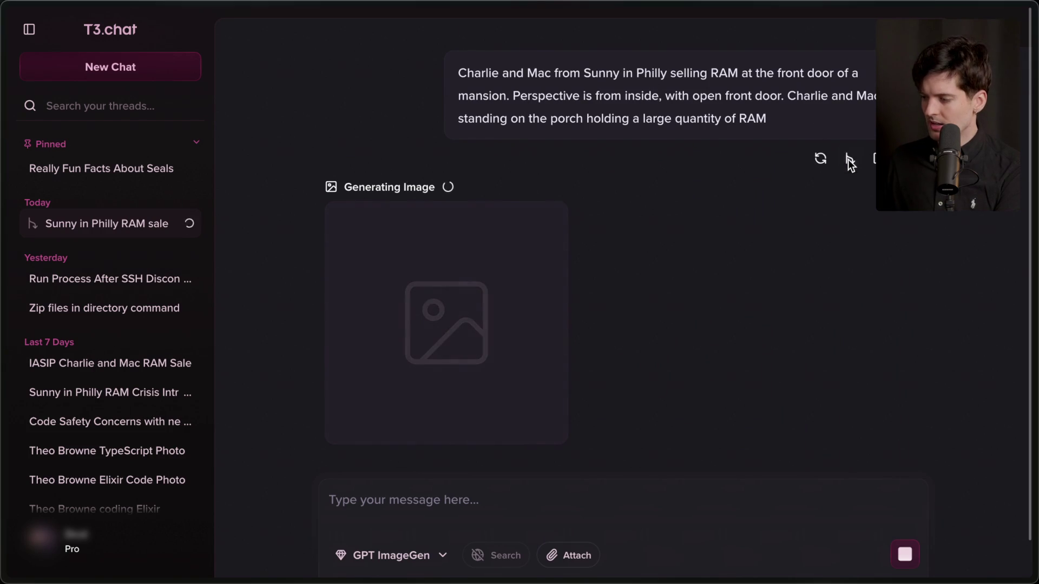
Step: Branch the prompt again into a Nano Banana Pro generation
left_click(849, 160)
mouse_move(861, 374)
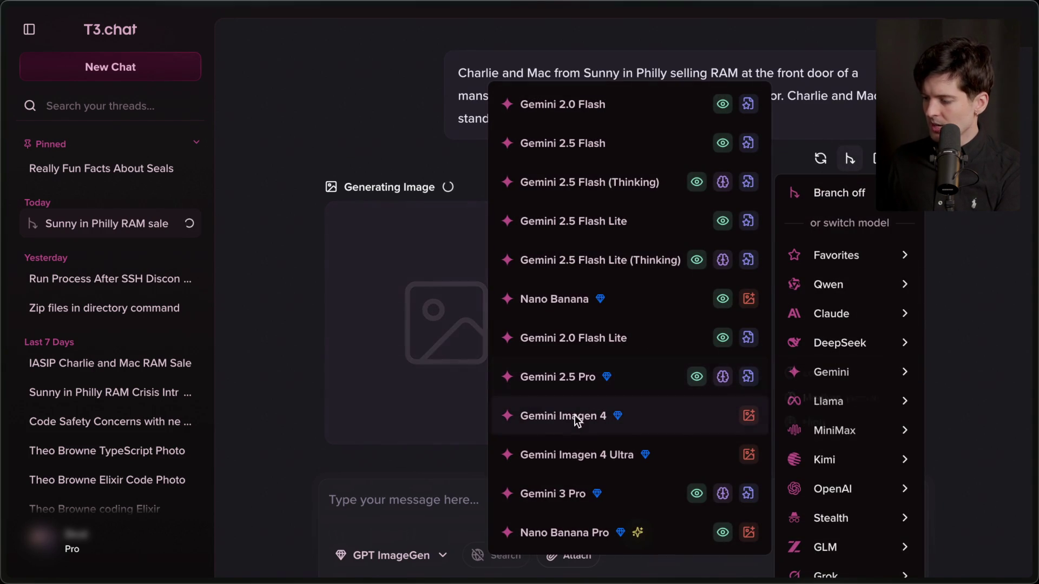
left_click(567, 537)
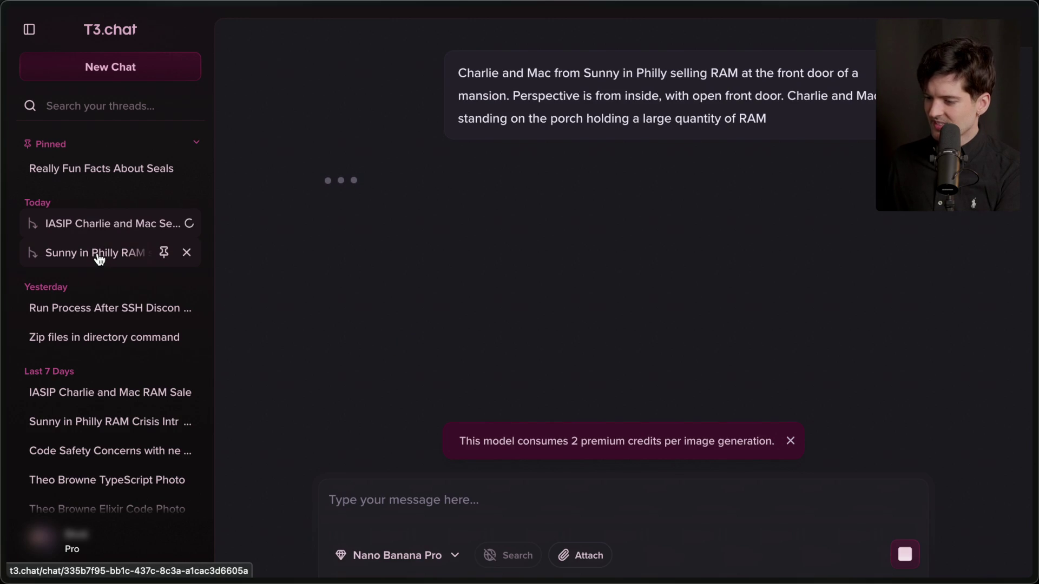
Step: Close the model list without switching models and dismiss the premium-credits notice
mouse_move(750, 157)
left_click(850, 162)
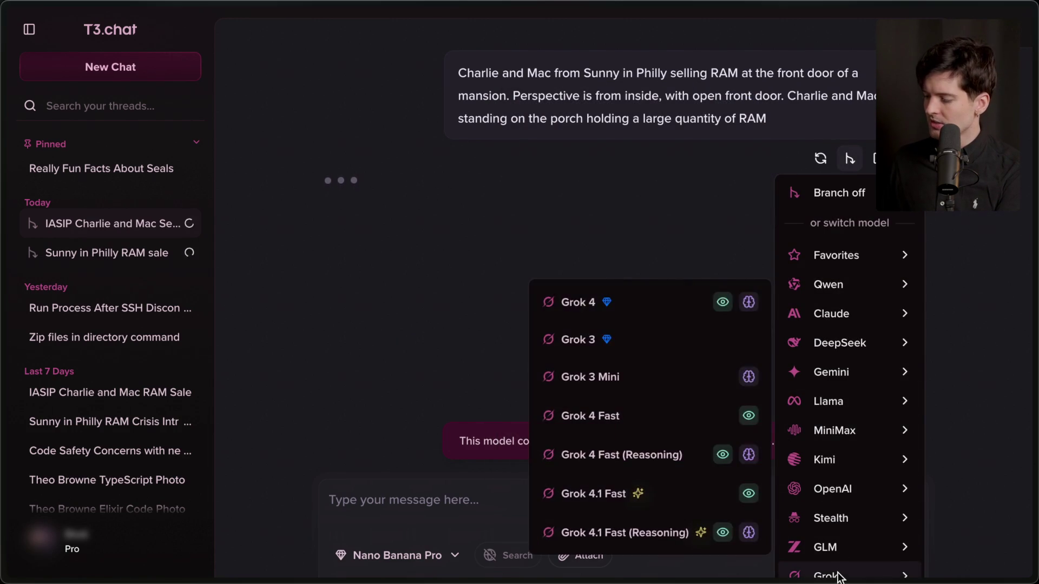
mouse_move(852, 481)
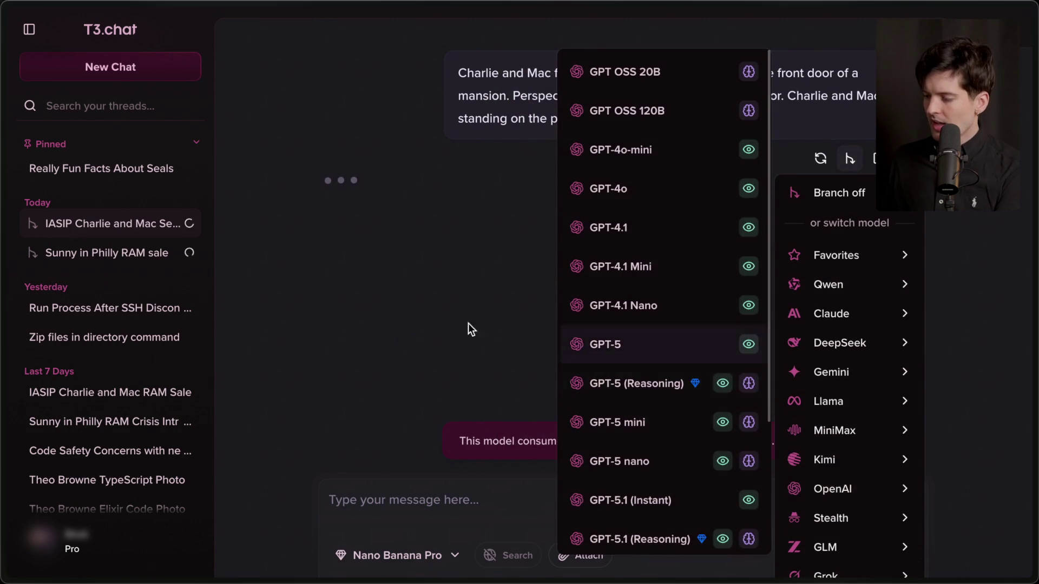
left_click(529, 330)
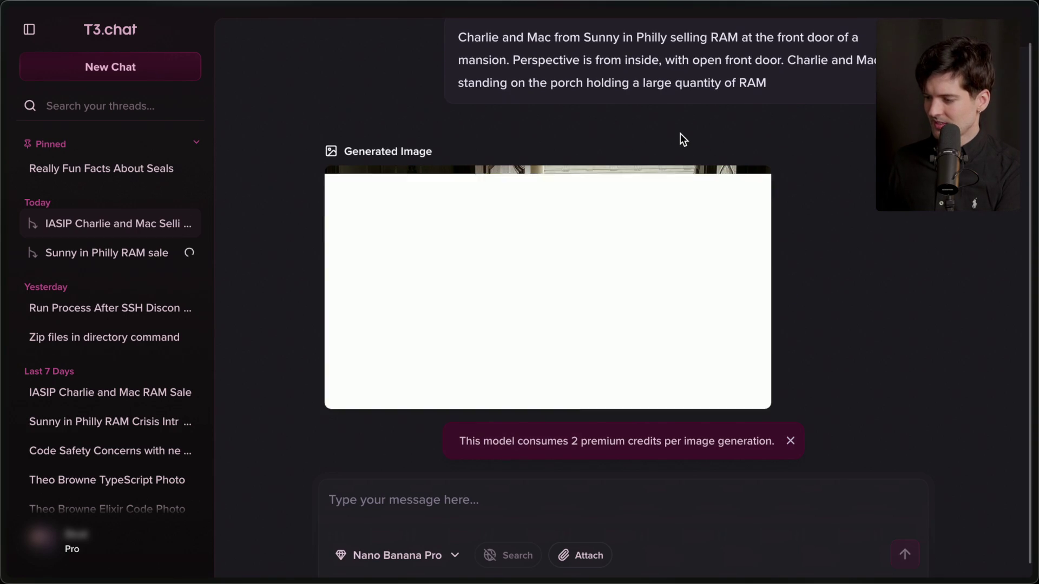
left_click(791, 441)
Step: Open the Sunny in Philly RAM sale branch, then switch over to the ChatGPT window
scroll(466, 422, "down", 1)
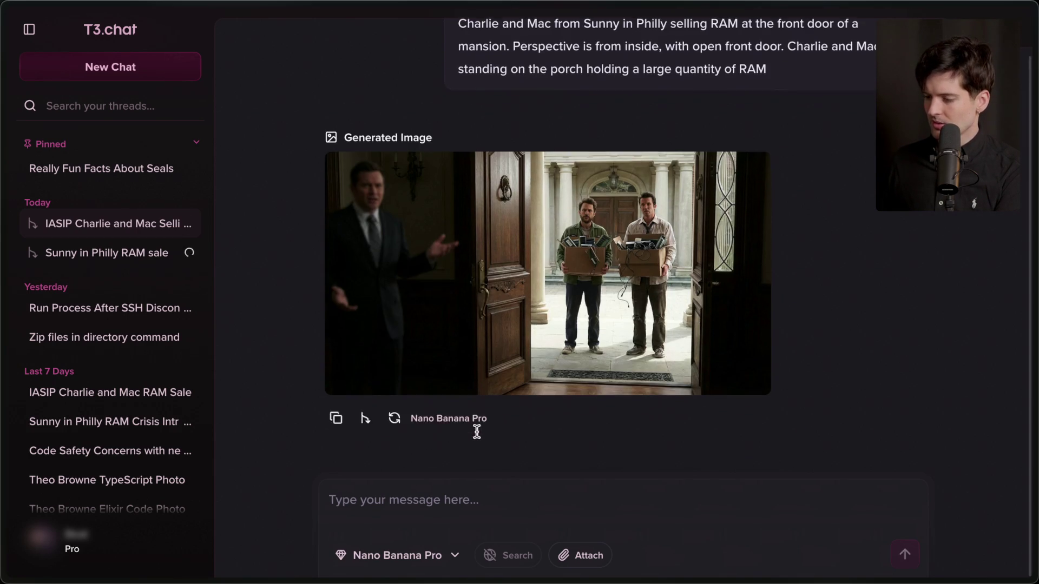
left_click(104, 254)
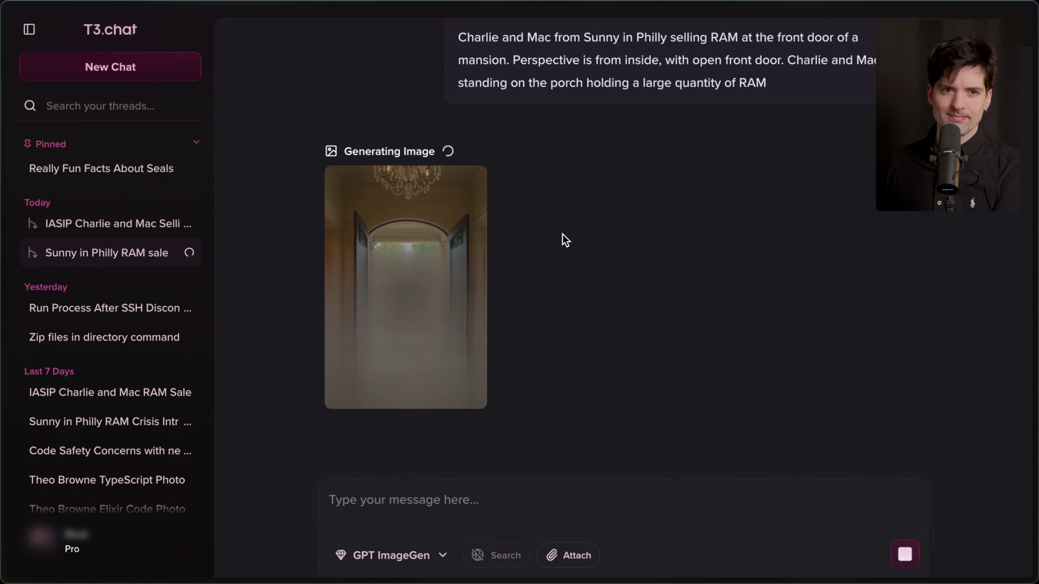
key("super+Tab")
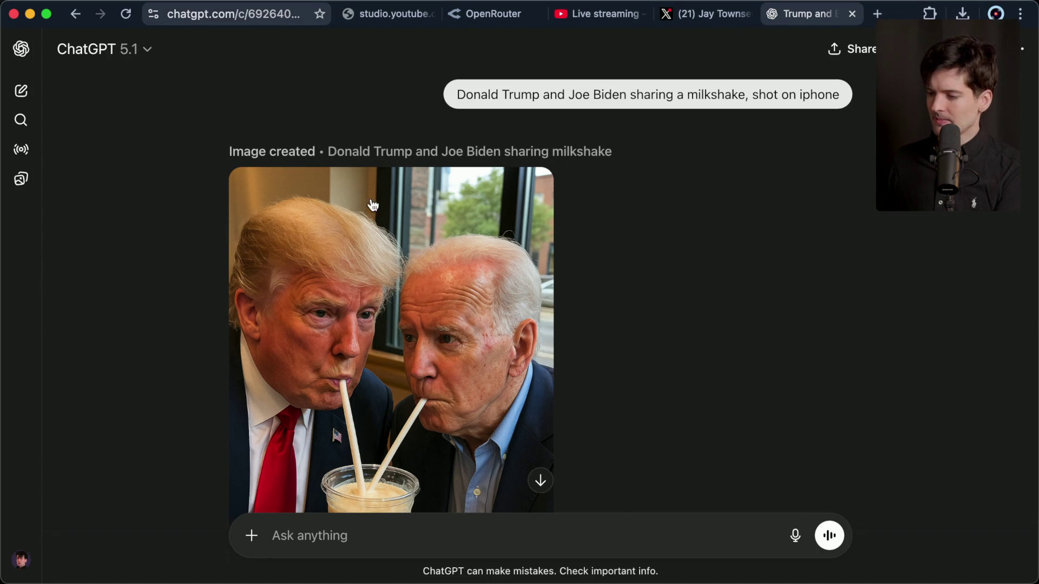
Step: View ChatGPT's Trump-and-Biden milkshake image at full height, then switch to the Google Gemini tab
left_click_drag(452, 95, 761, 95)
left_click(583, 243)
scroll(579, 238, "down", 4)
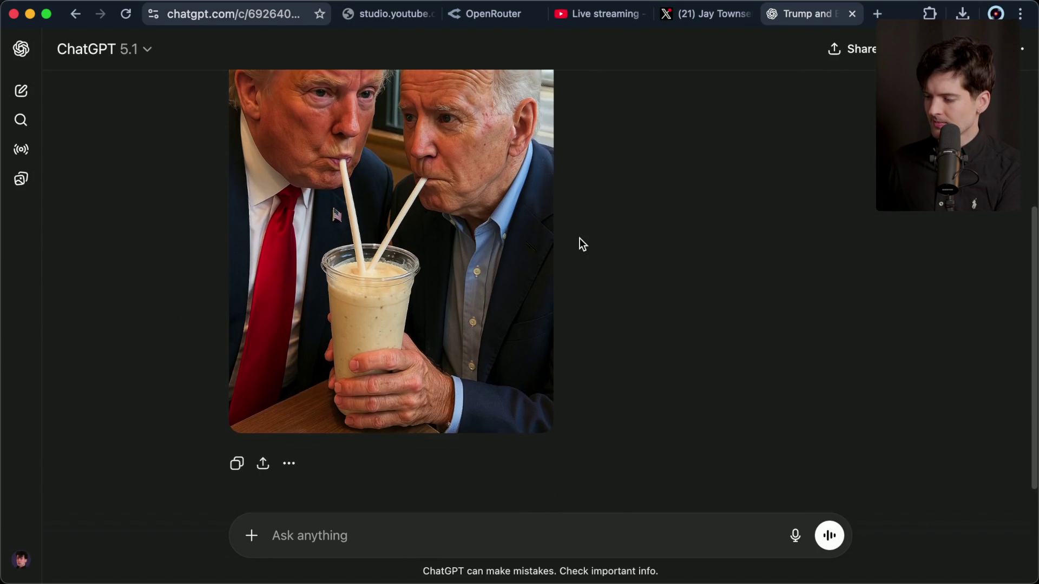
scroll(580, 238, "up", 4)
scroll(580, 238, "down", 4)
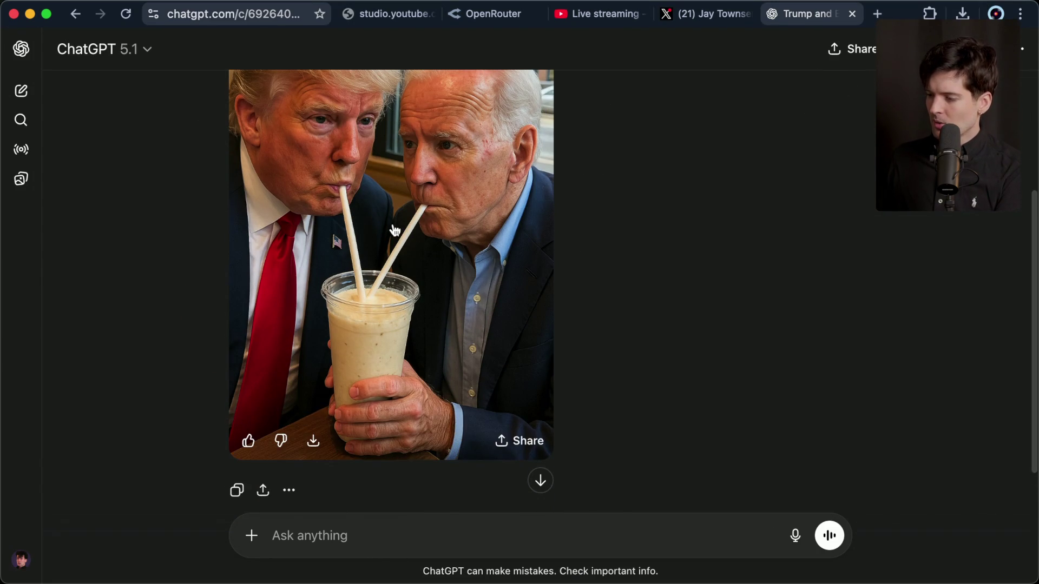
left_click(387, 229)
left_click(473, 258)
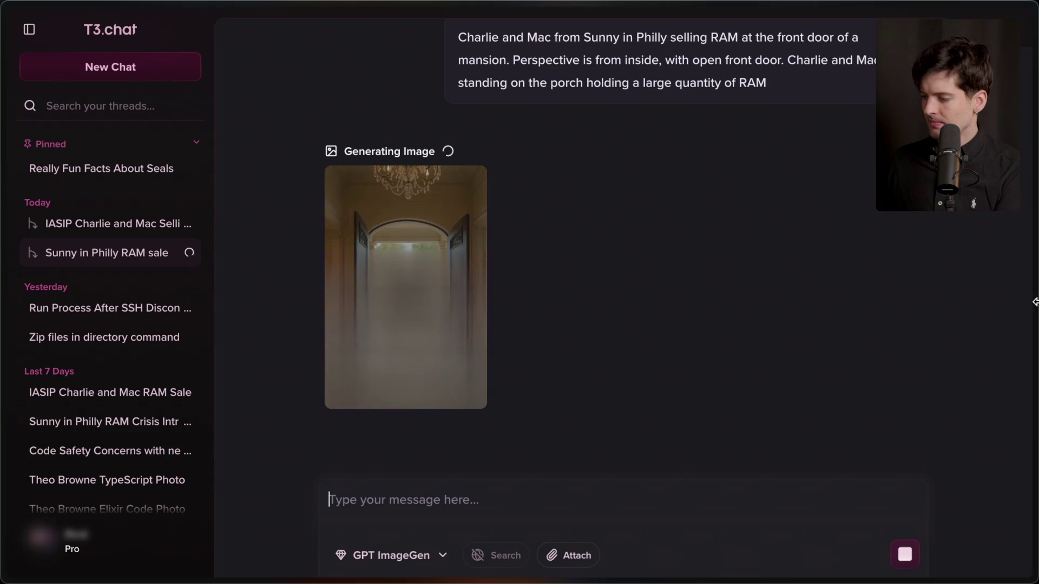
mouse_move(941, 332)
left_click(924, 351)
Step: Open the plastic-cup milkshake image full screen for a closer look, then close it
left_click(796, 179)
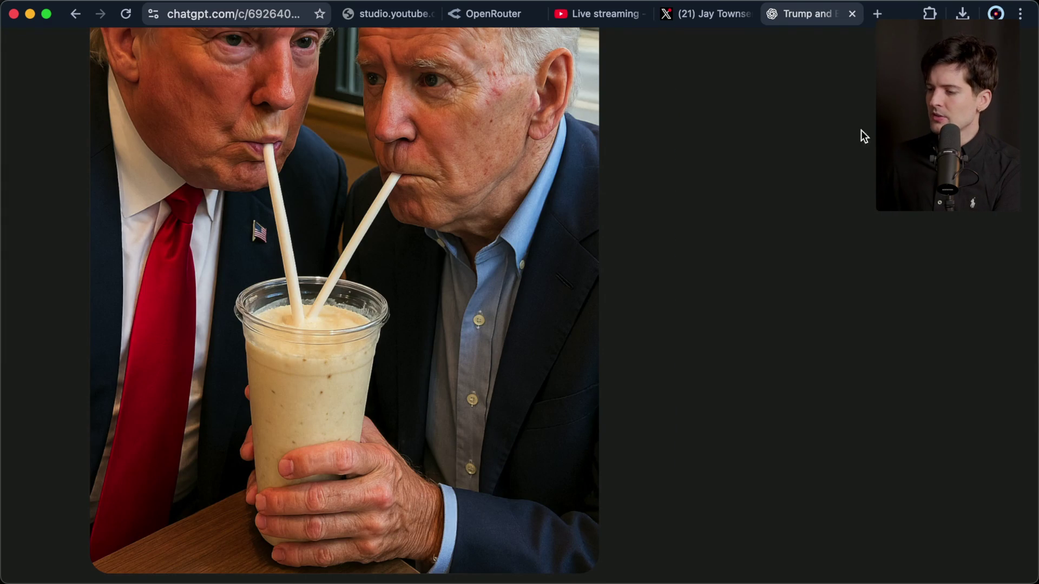
left_click(622, 261)
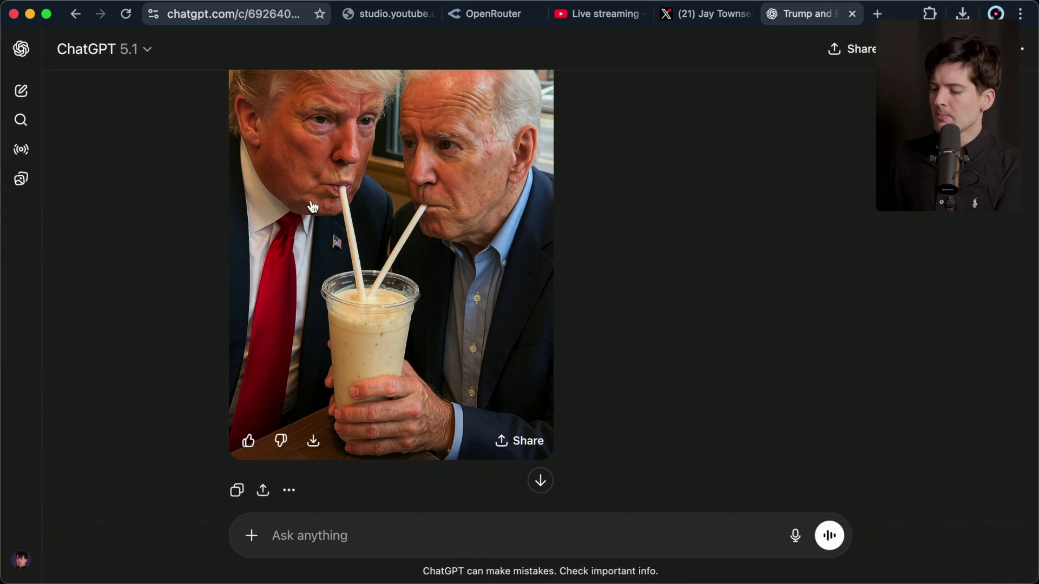
Step: Scroll through ChatGPT's plastic-cup result and close the full-screen diner milkshake image
scroll(313, 207, "down", 2)
scroll(313, 214, "up", 5)
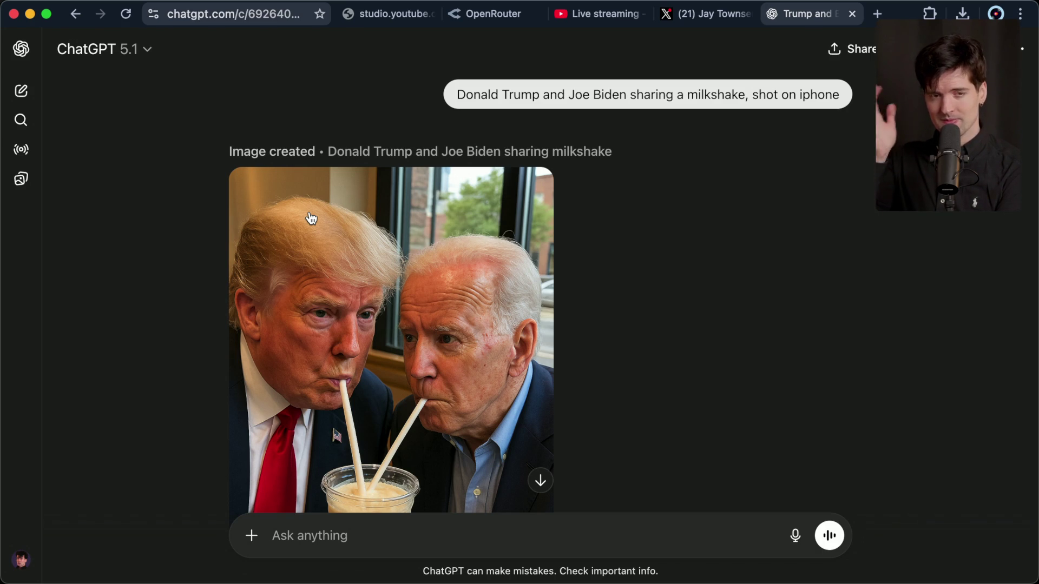
scroll(311, 218, "down", 5)
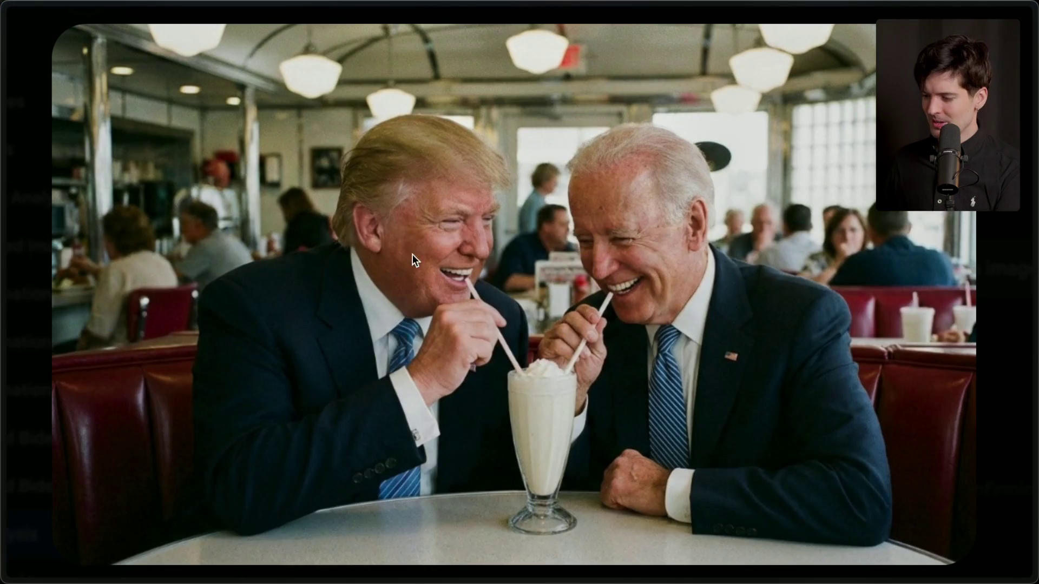
key("Escape")
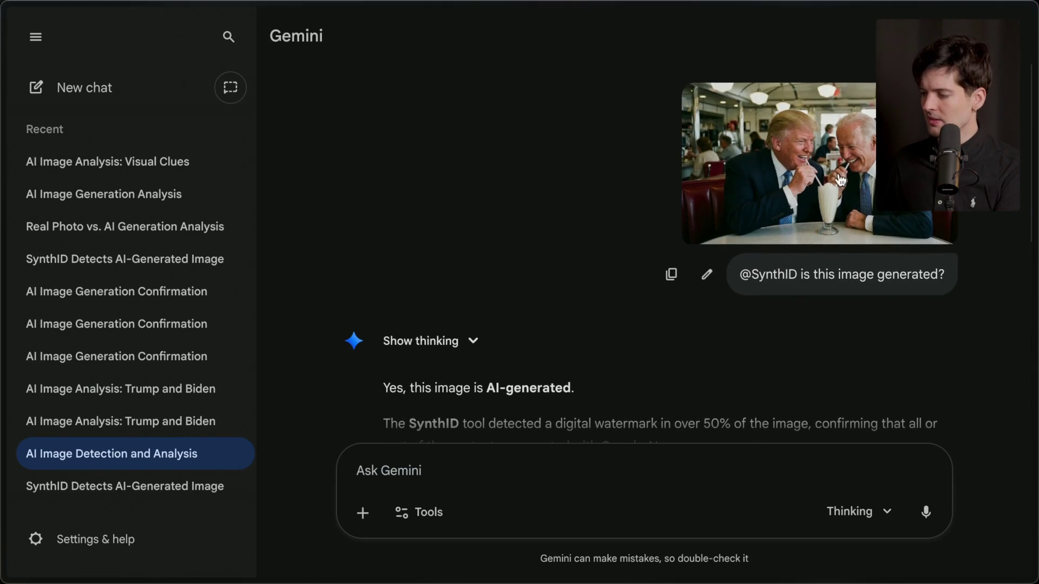
Step: Open the 'Black Friday Amazon Deals Image' conversation in AI Studio
mouse_move(891, 320)
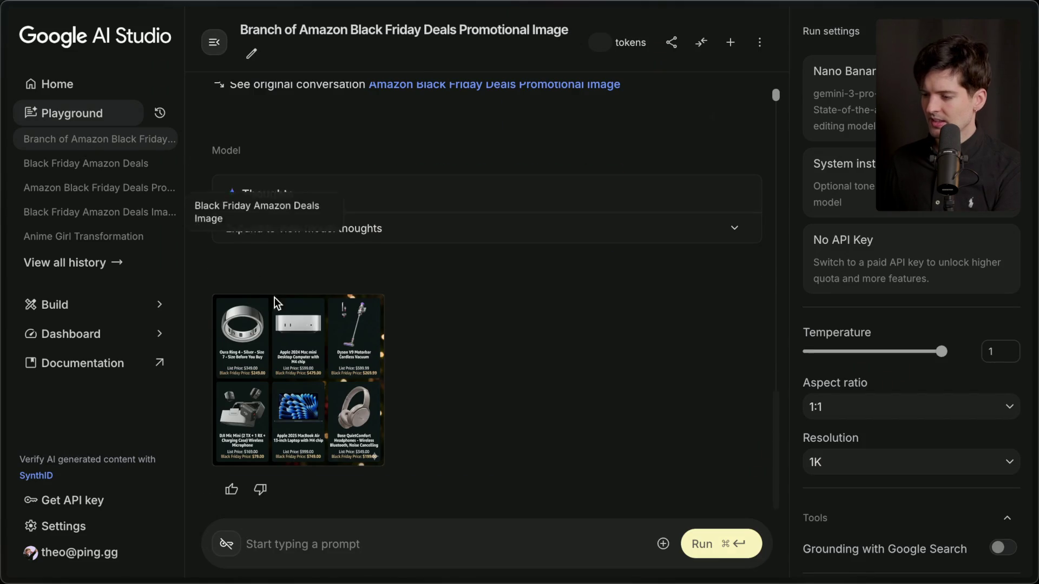
left_click(96, 215)
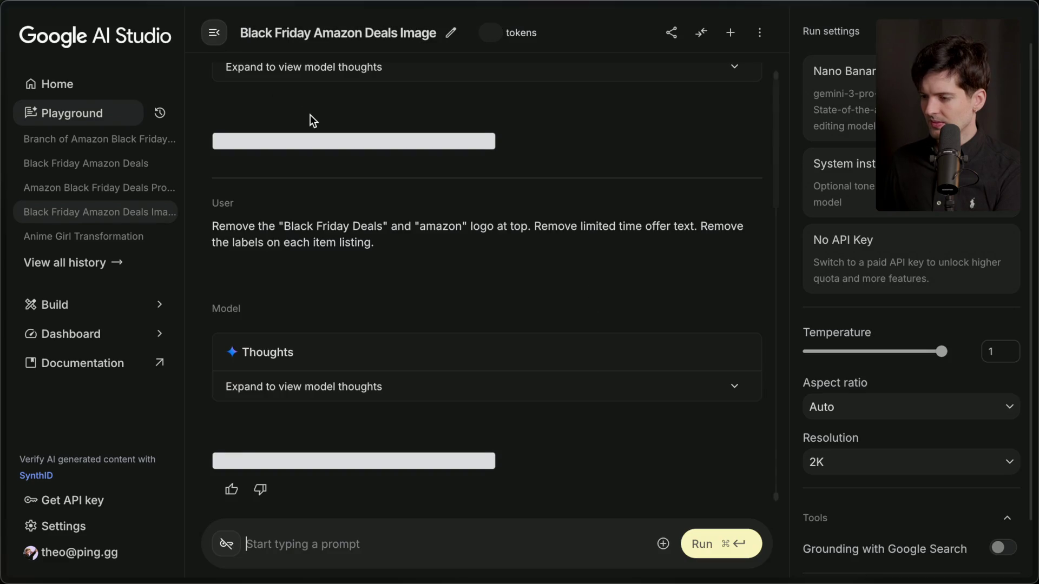
Step: Scroll to the uploaded Oura Ring 4, Apple Mac mini and Dyson V9 listing screenshots
scroll(310, 115, "up", 15)
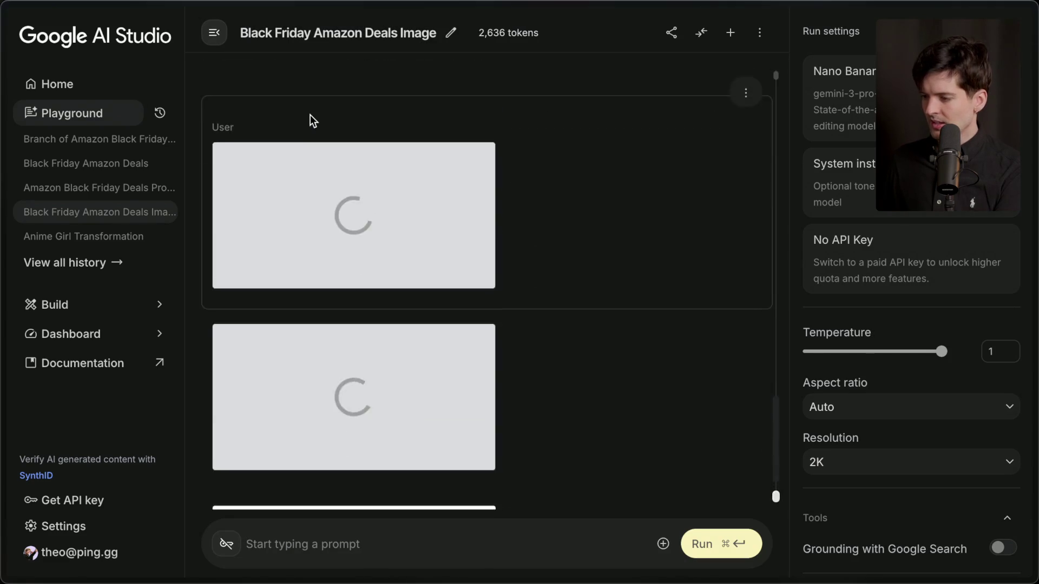
scroll(464, 209, "down", 8)
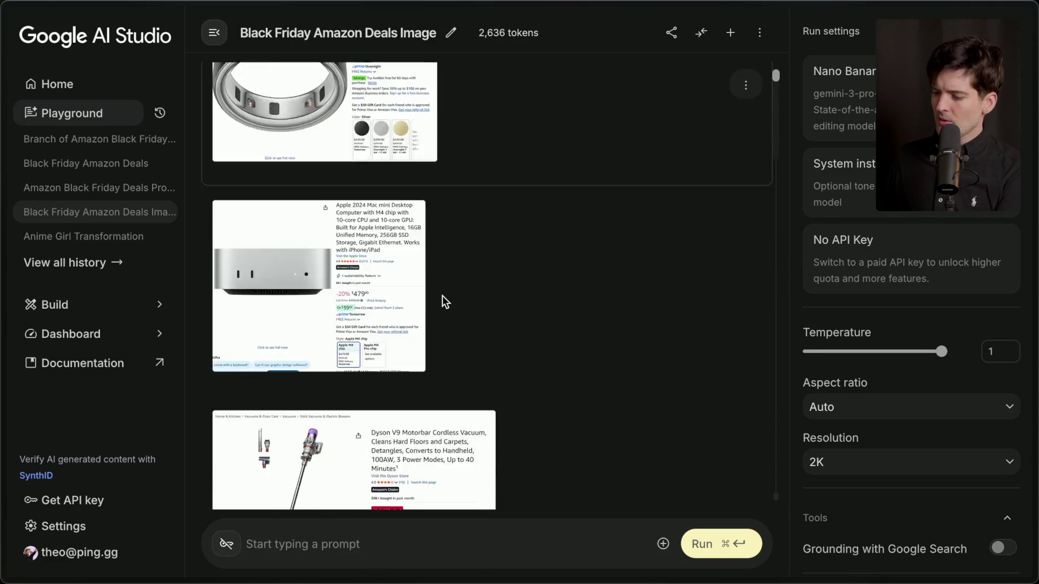
scroll(444, 301, "up", 7)
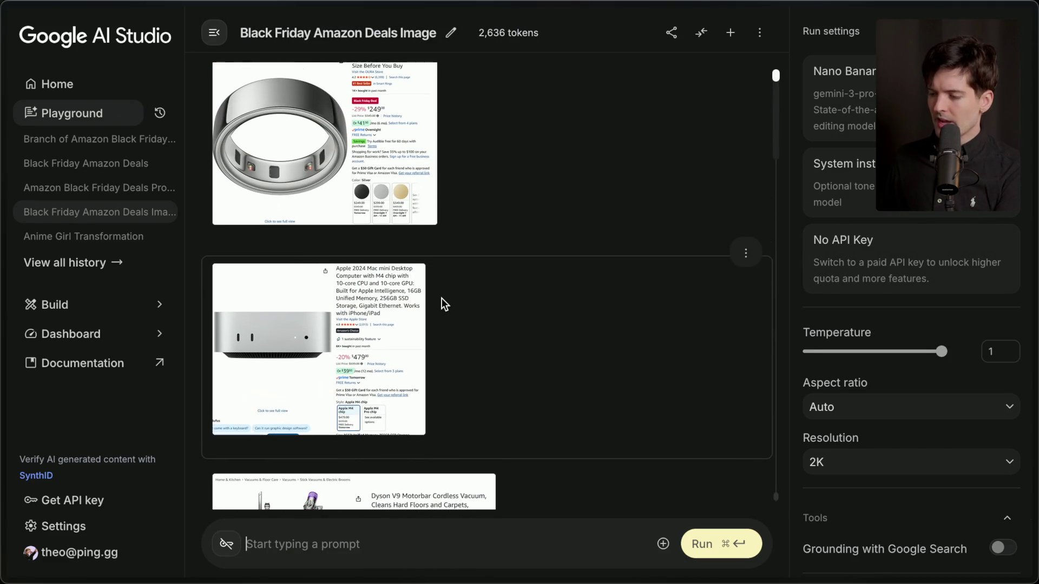
scroll(444, 303, "up", 2)
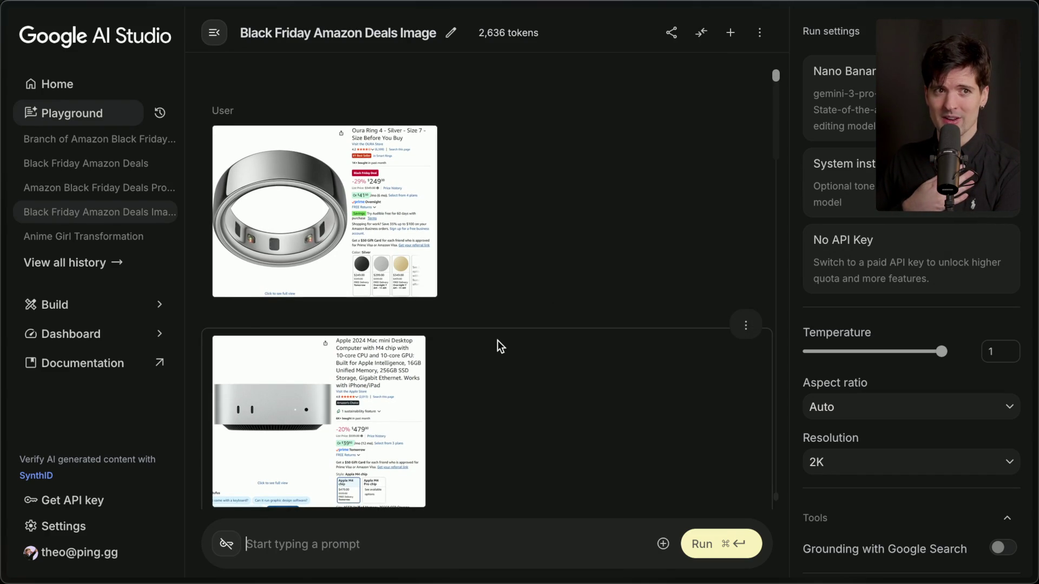
Step: Open the Sunny in Philly RAM sale chat and enlarge its GPT ImageGen image full screen
mouse_move(1034, 336)
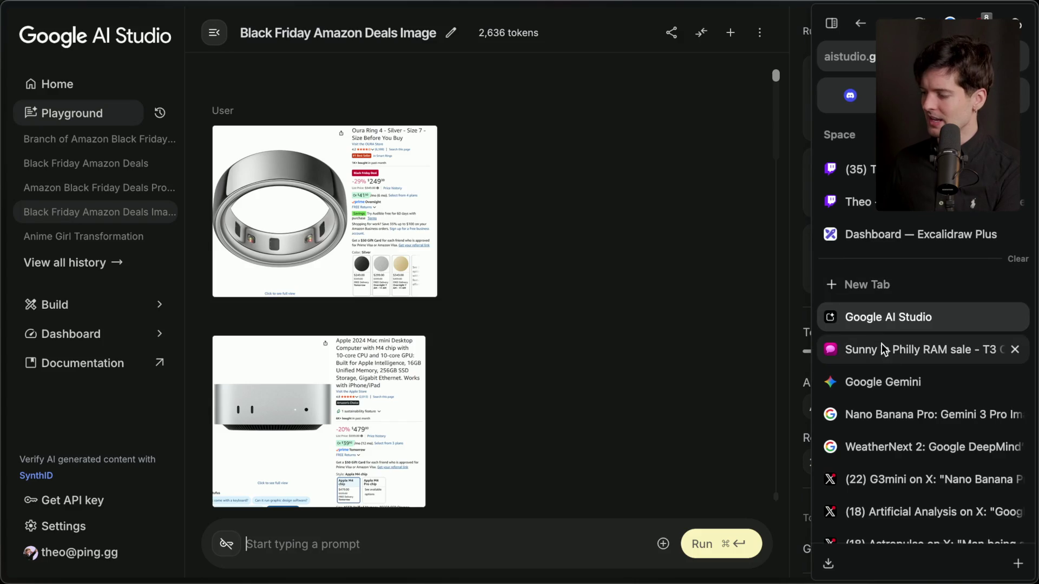
left_click(875, 346)
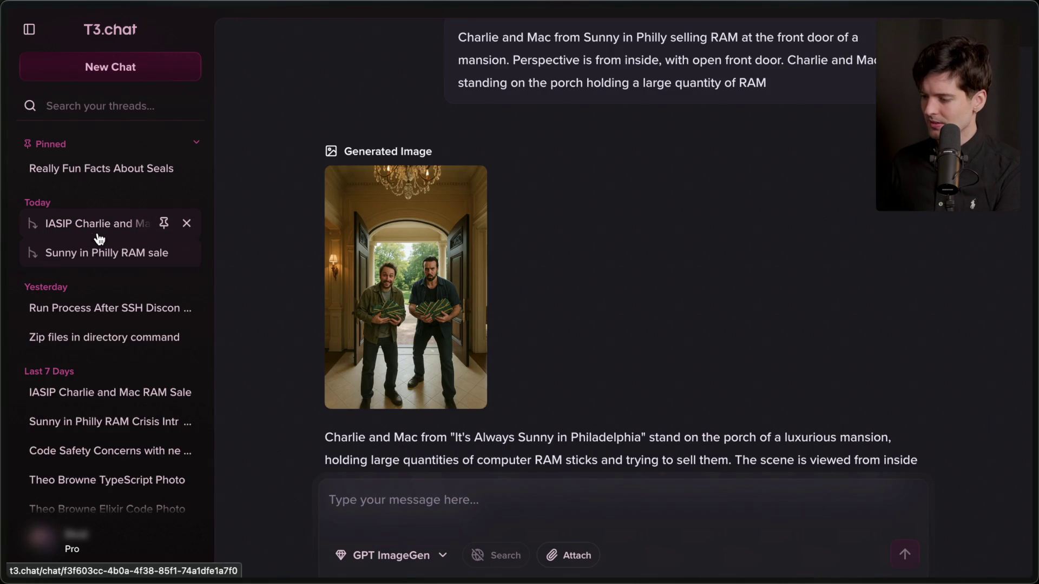
left_click(397, 286)
left_click(498, 307)
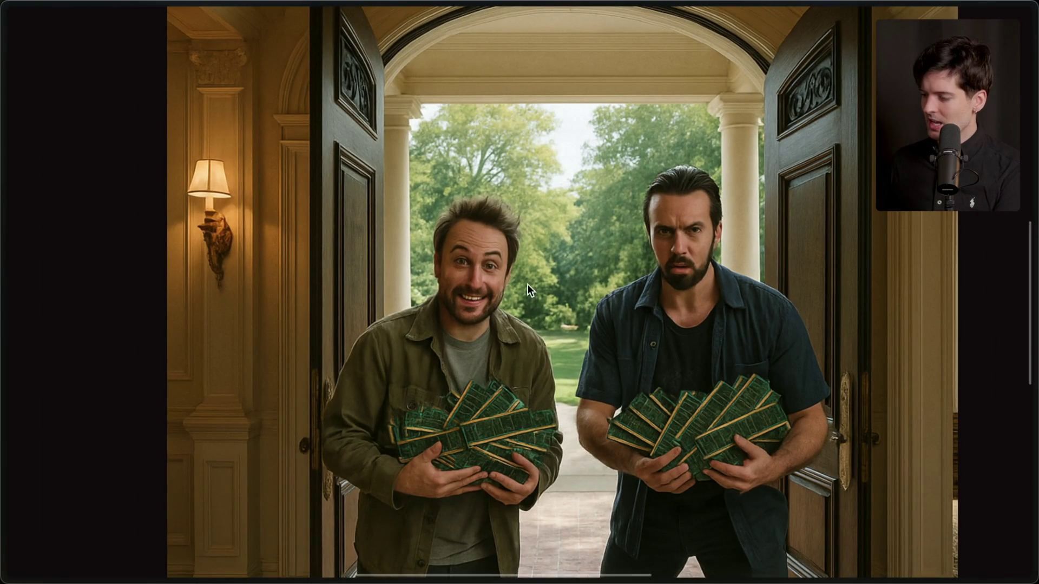
left_click(498, 306)
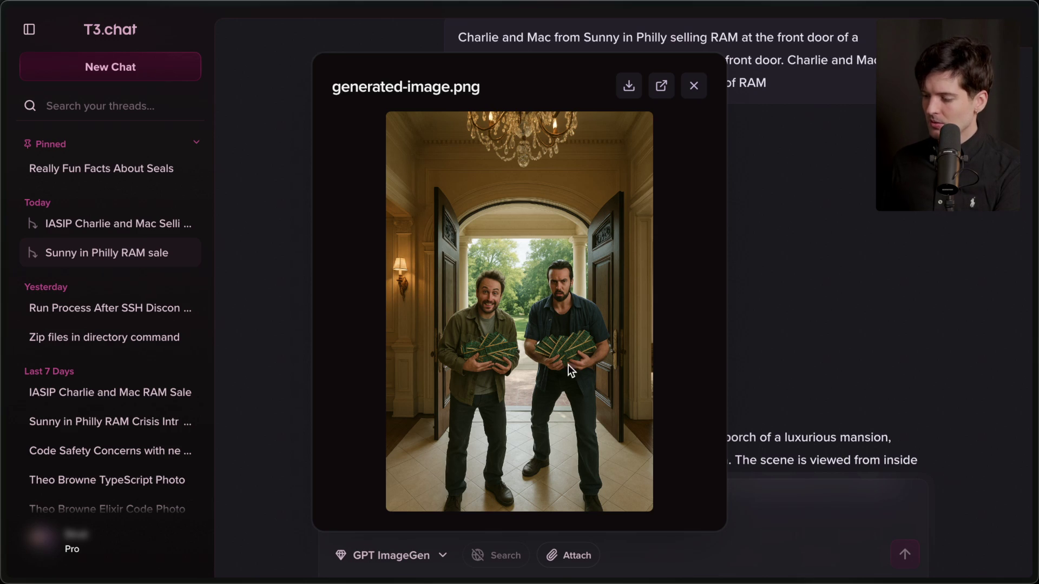
left_click(115, 228)
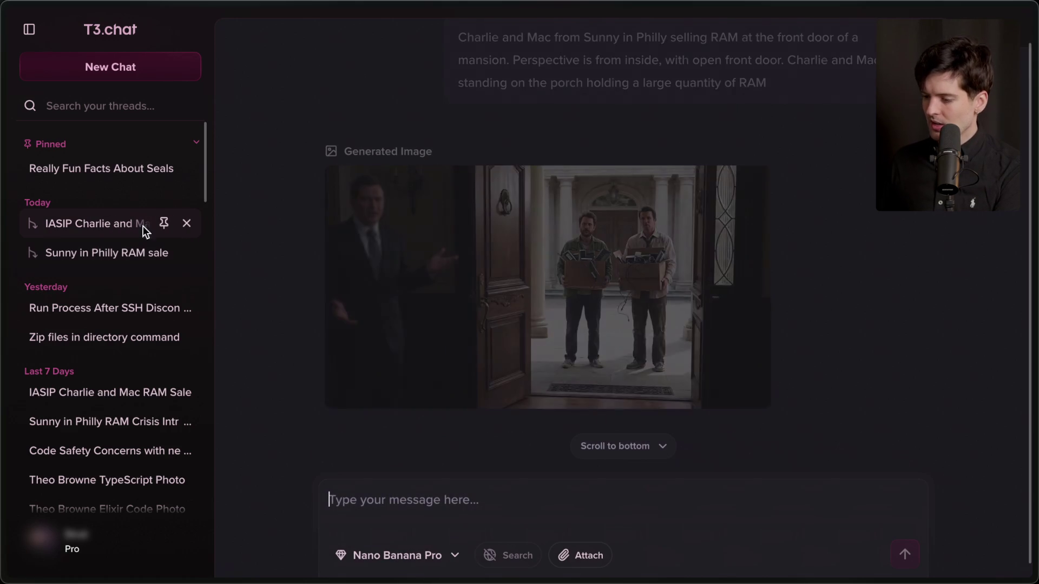
Step: Enlarge the IASIP thread's Nano Banana Pro image full screen, then close the preview
left_click(602, 290)
left_click(482, 294)
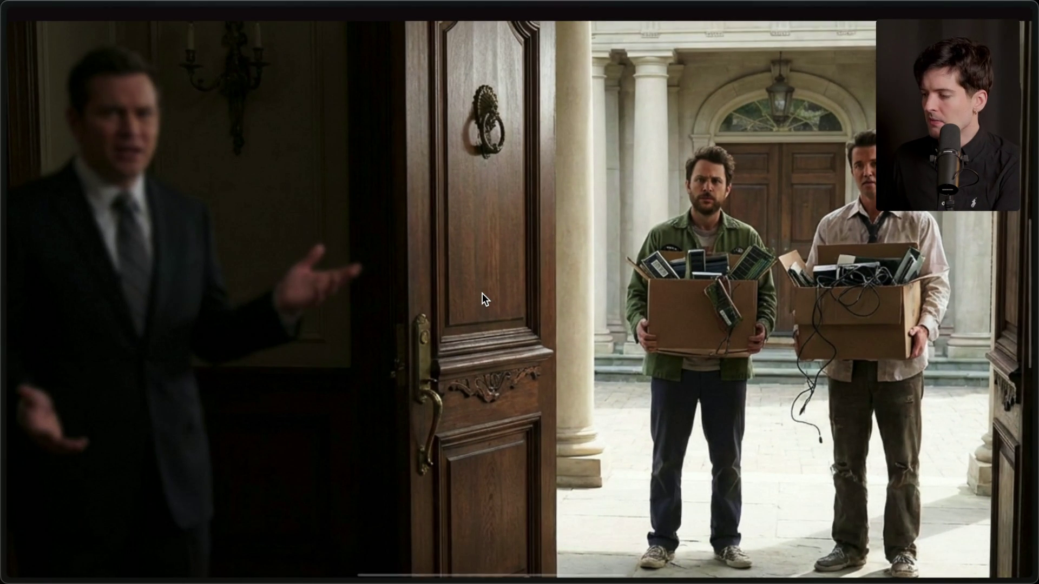
left_click(483, 293)
left_click(817, 200)
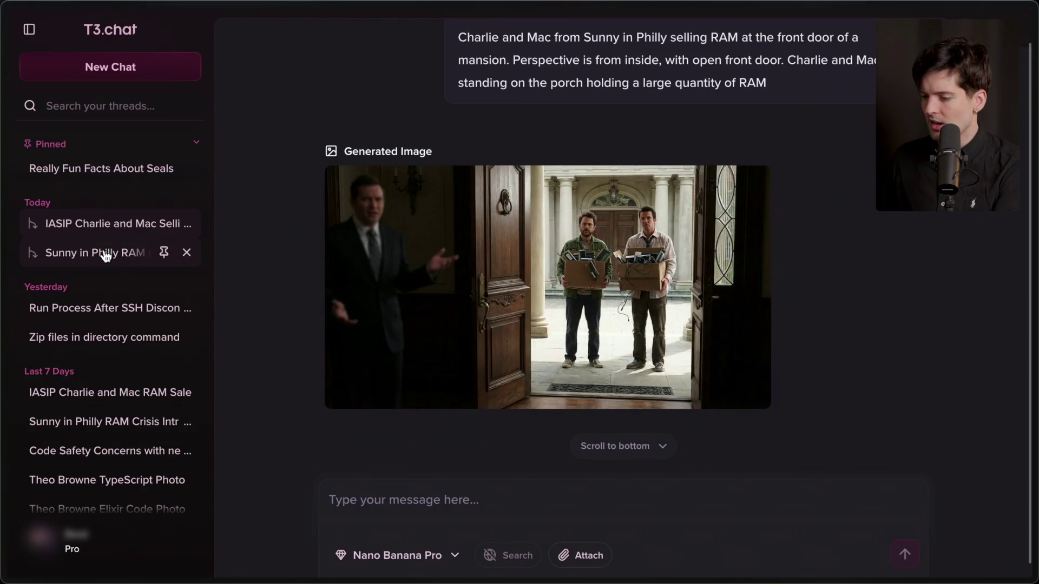
Step: Flip between the Sunny in Philly and IASIP threads, ending on the Nano Banana Pro image
left_click(116, 259)
left_click(107, 225)
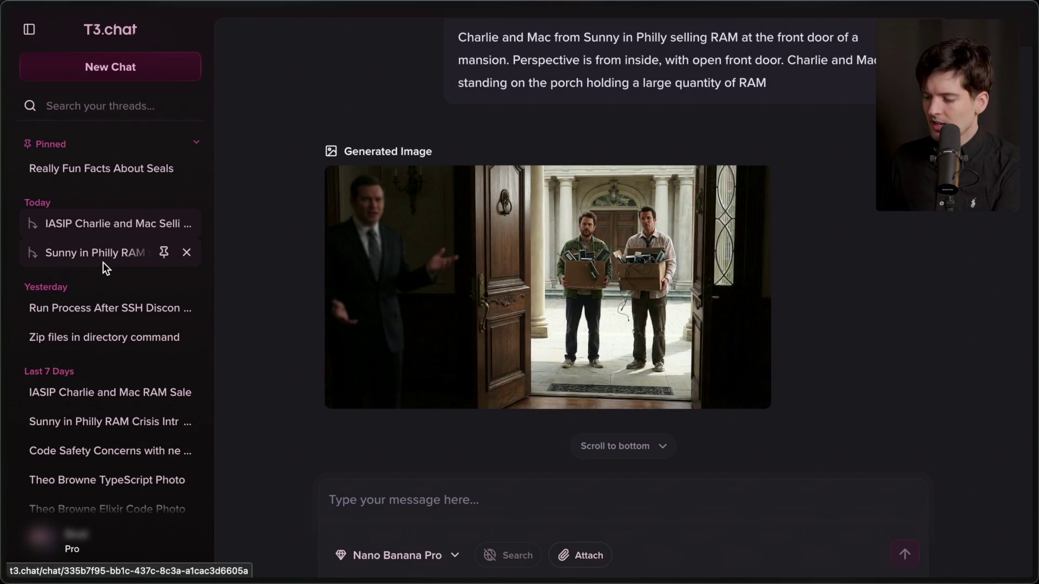
left_click(102, 262)
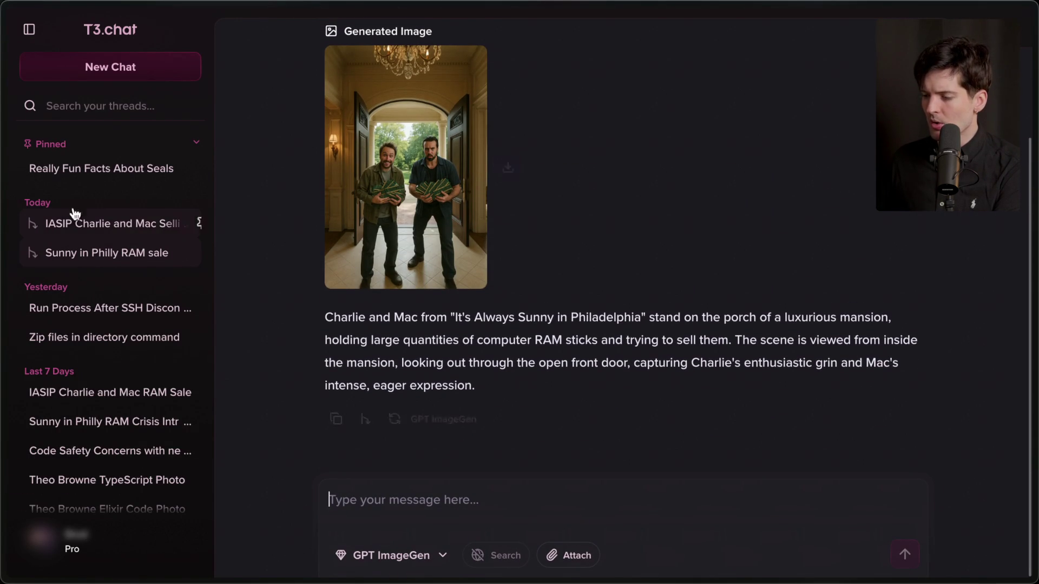
left_click(75, 225)
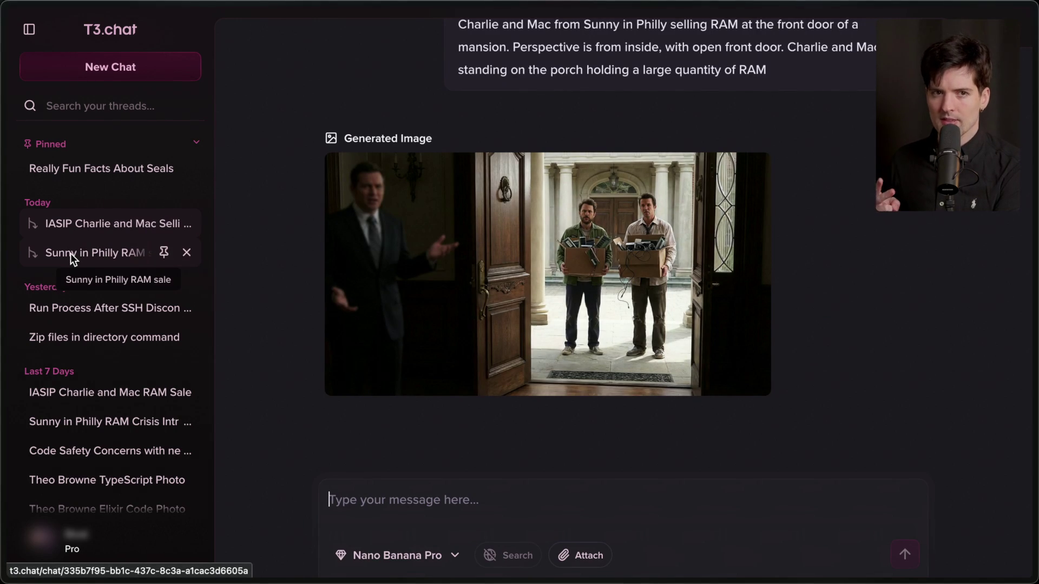
left_click(70, 254)
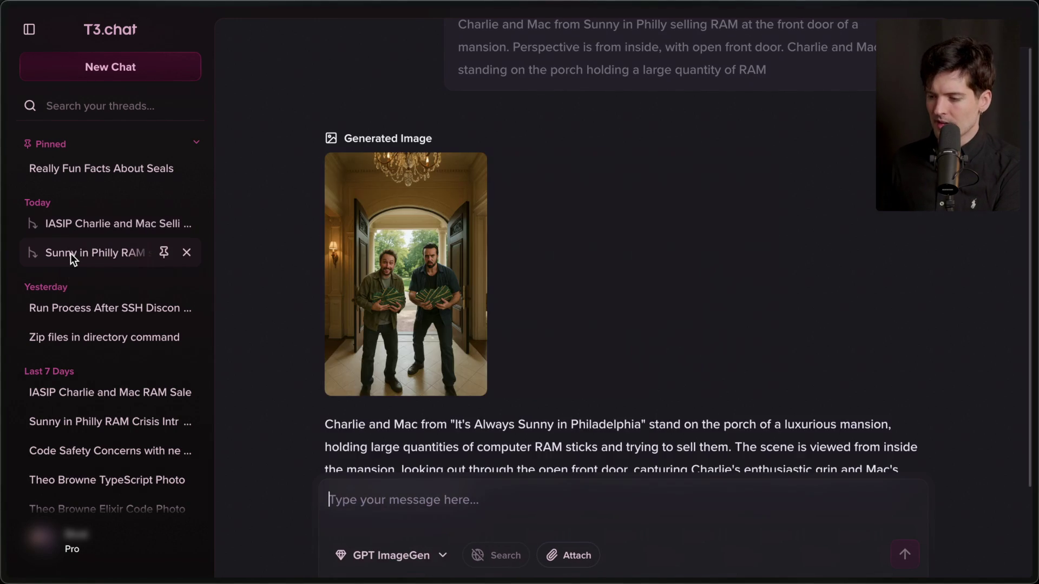
left_click(83, 229)
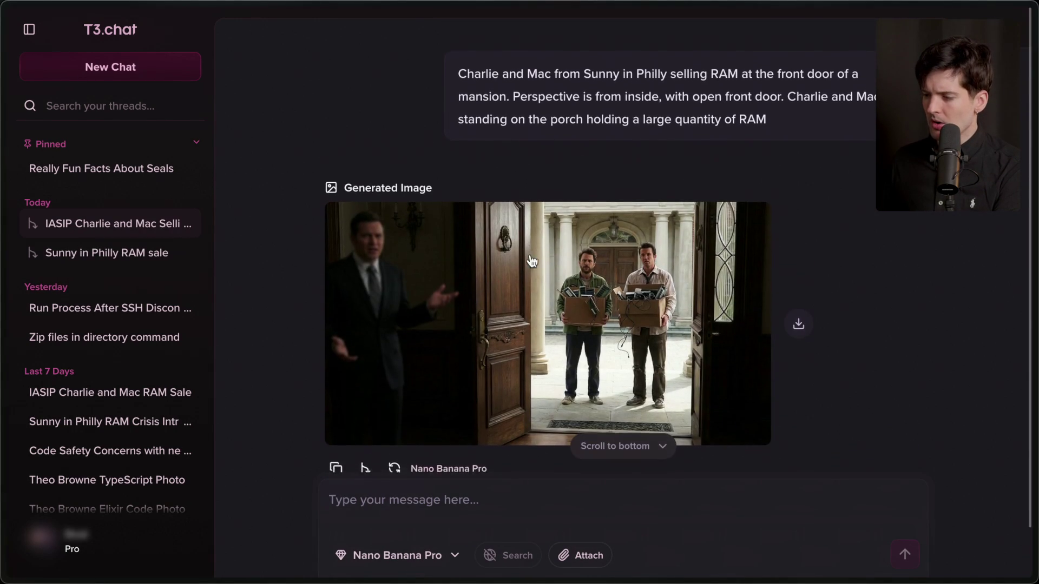
scroll(429, 250, "down", 1)
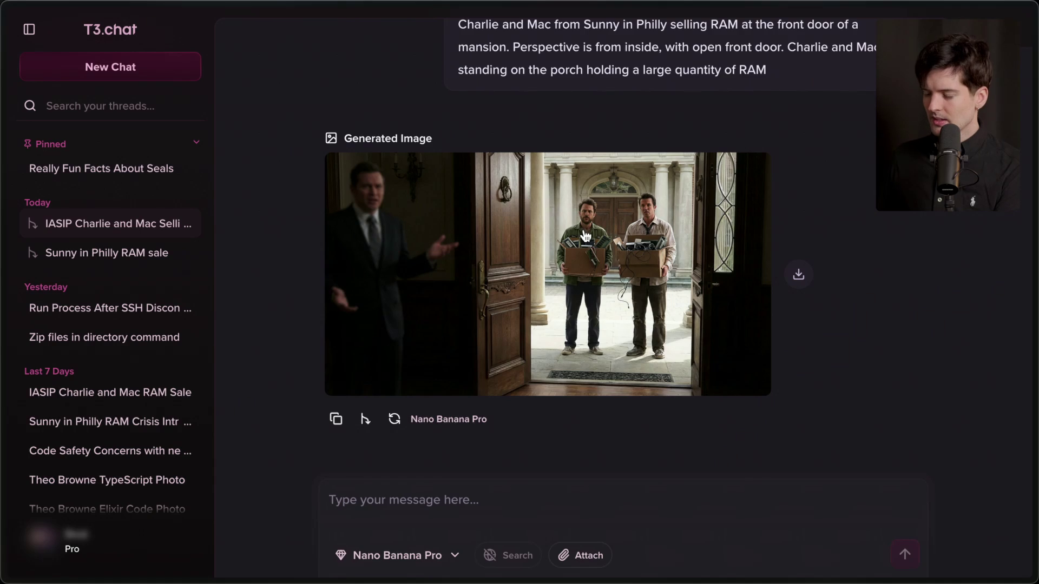
mouse_move(1034, 187)
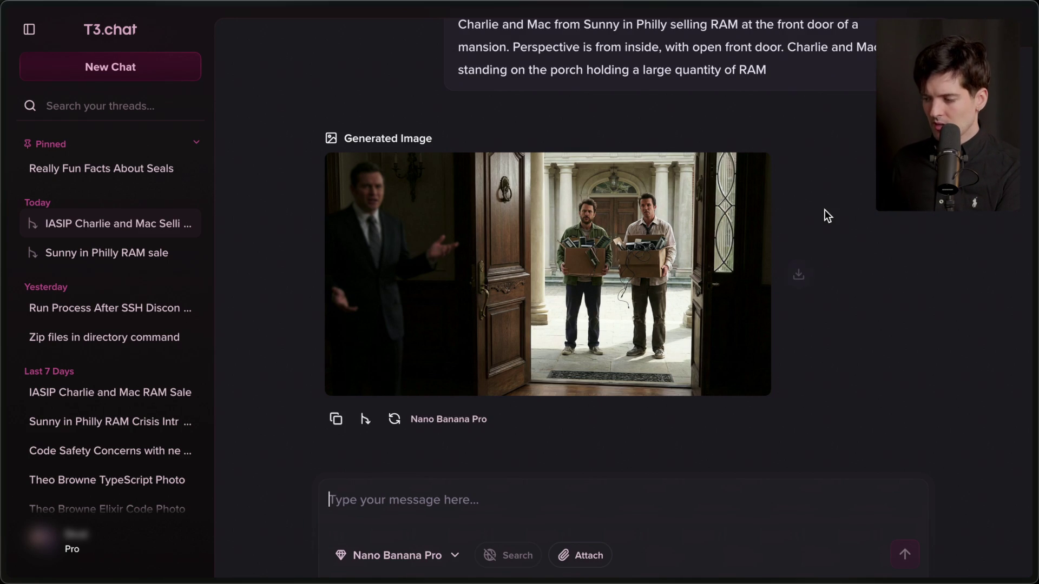
mouse_move(967, 325)
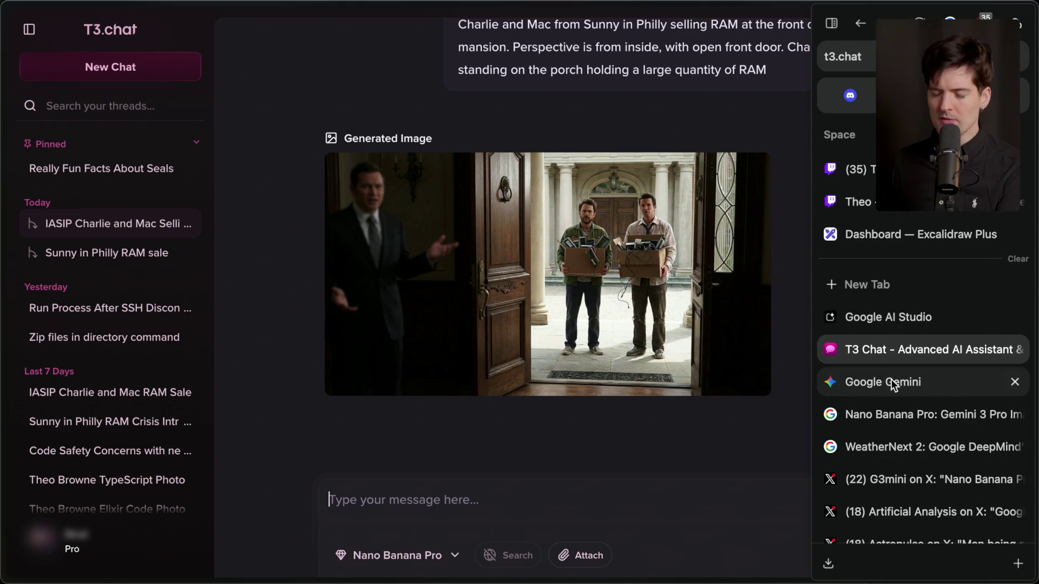
Step: Leave T3.chat for Google AI Studio's 'Black Friday Amazon Deals Image' chat and collapse its navigation sidebar
key("super+Tab")
scroll(425, 354, "up", 5)
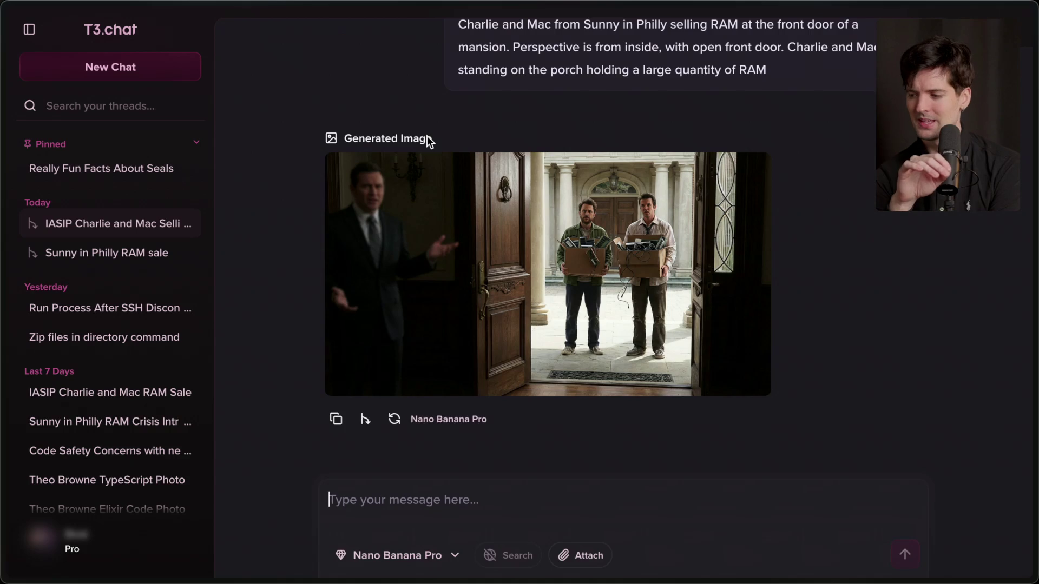
mouse_move(1034, 325)
left_click(906, 316)
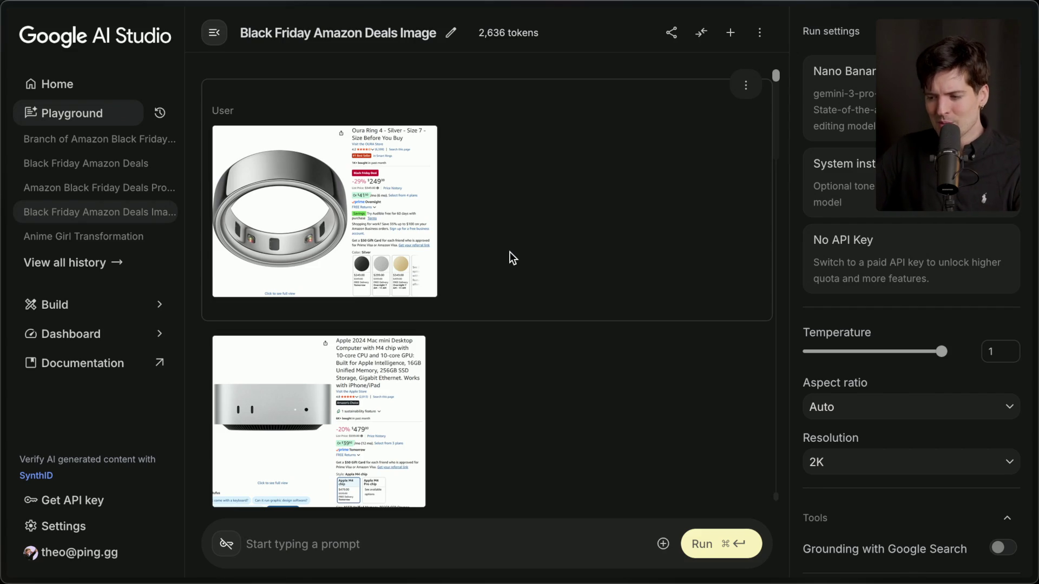
left_click(210, 32)
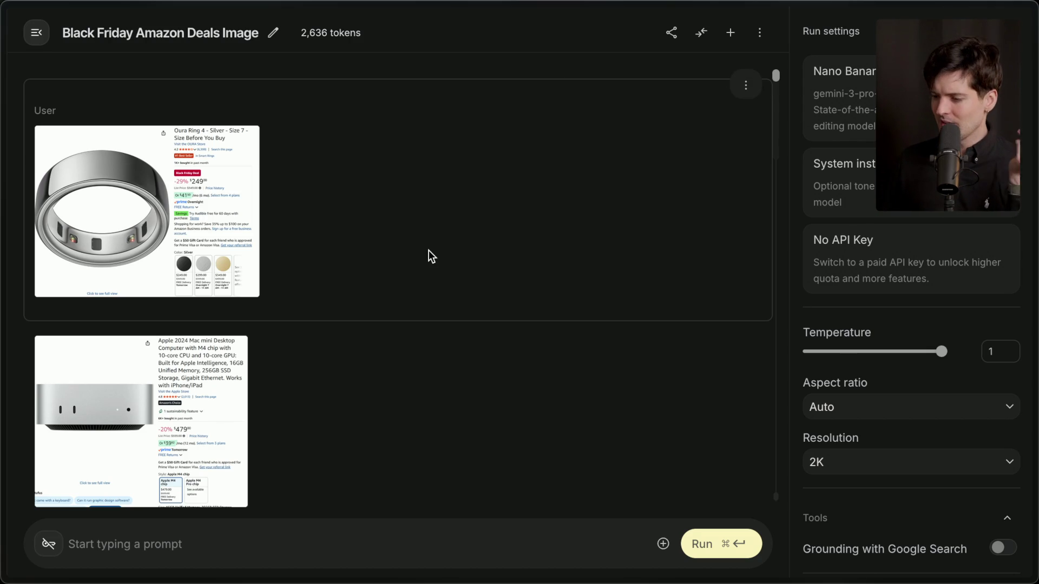
Step: Scroll down to the model's generated Black Friday deals image and open it full size
scroll(429, 250, "down", 5)
scroll(429, 250, "down", 10)
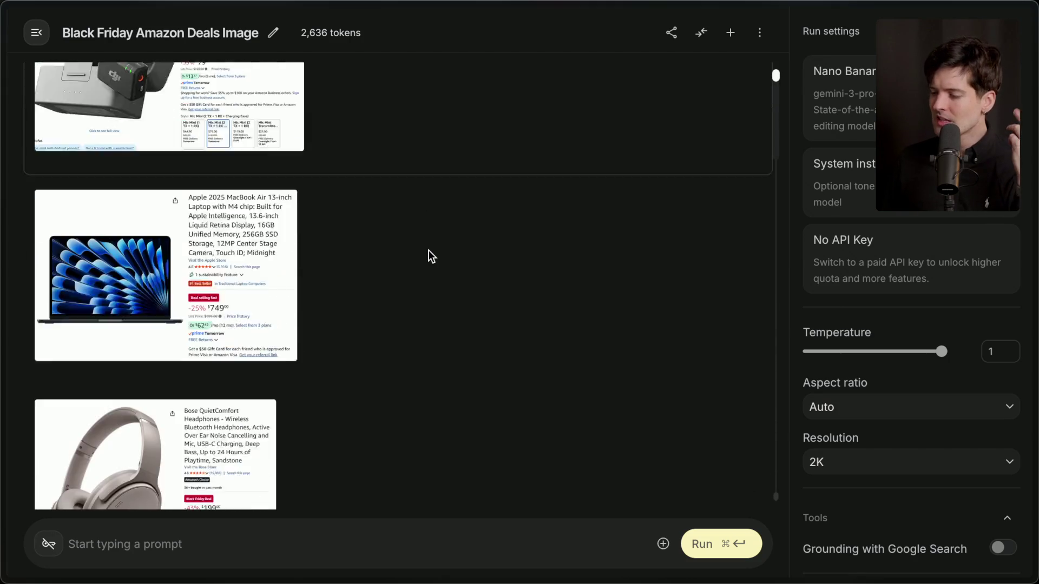
scroll(429, 250, "down", 9)
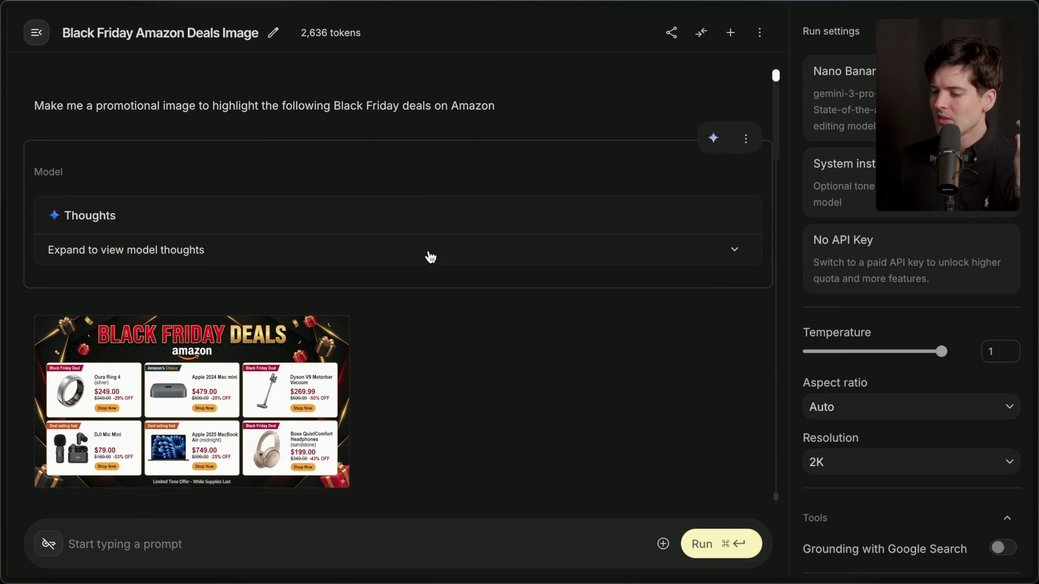
scroll(429, 255, "down", 1)
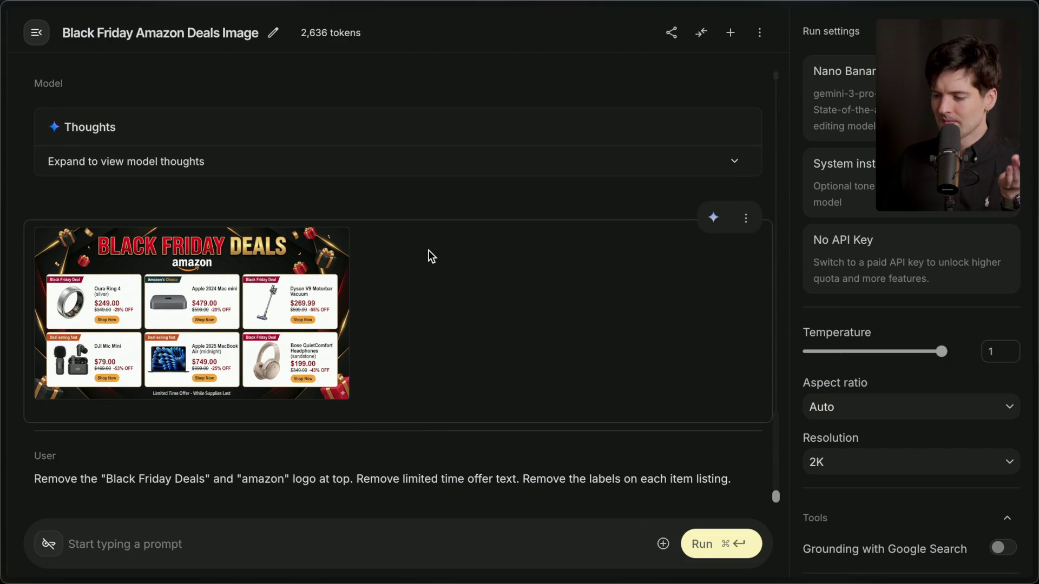
mouse_move(241, 295)
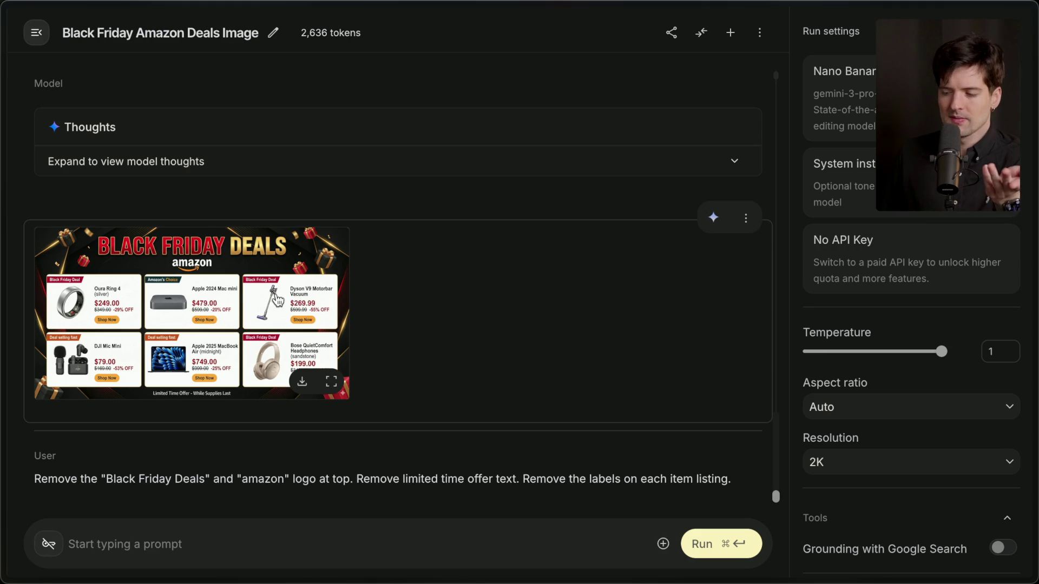
left_click(274, 296)
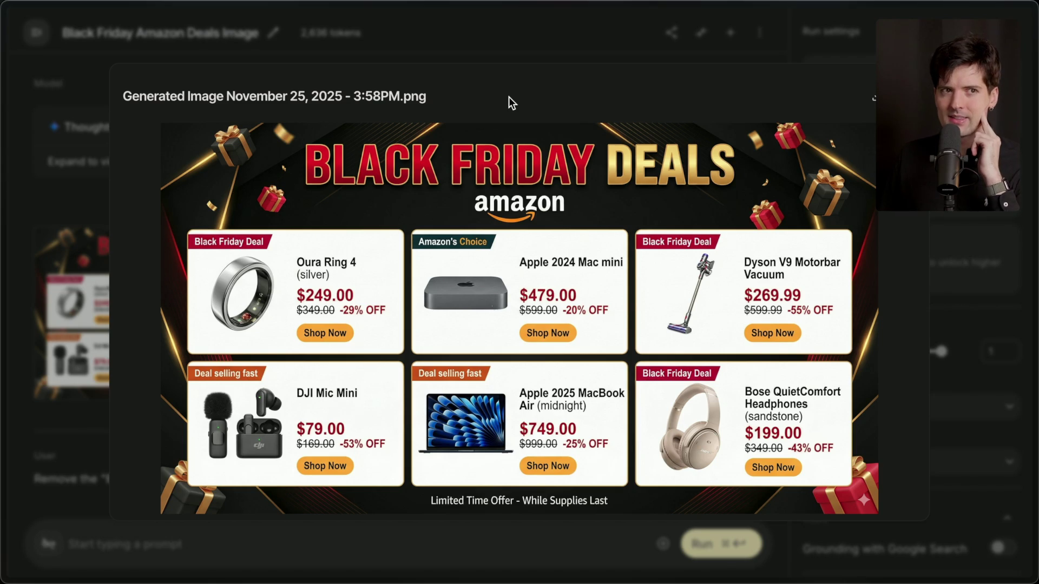
Step: Zoom in on the Mac mini and MacBook Air deal cards, then close the image preview
left_click(415, 264)
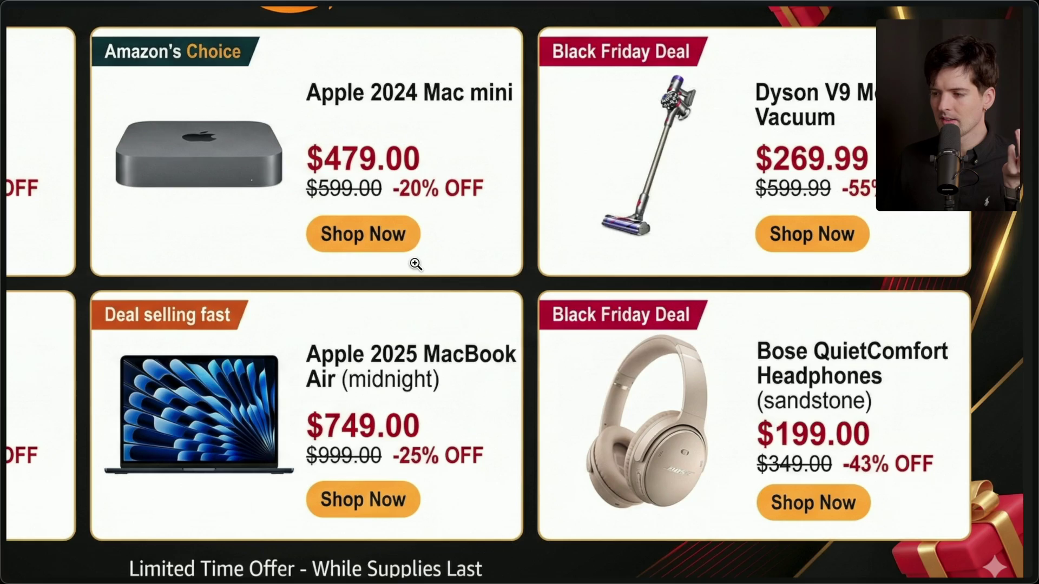
scroll(416, 264, "left", 5)
left_click(416, 264)
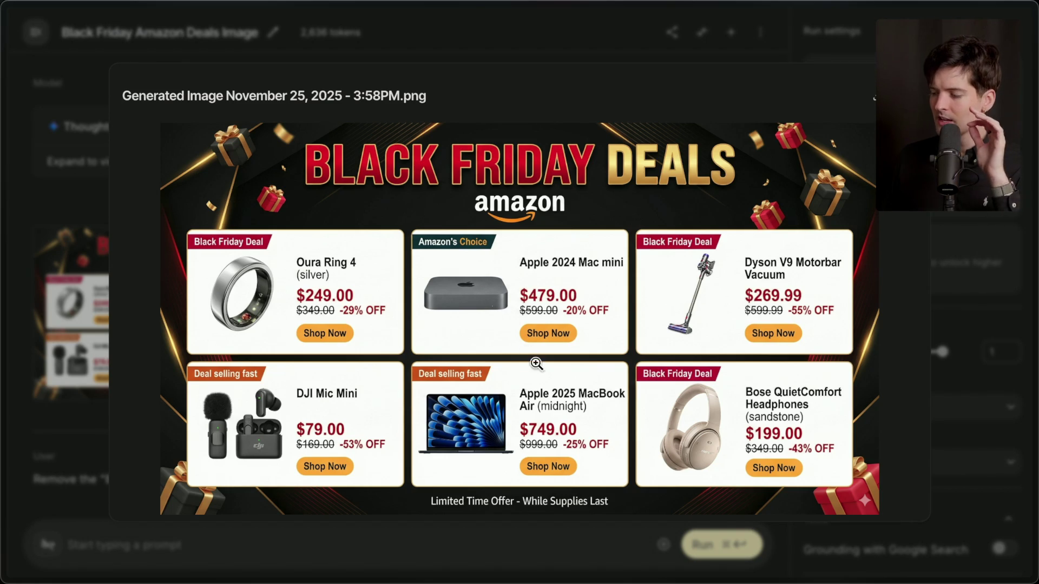
left_click(414, 404)
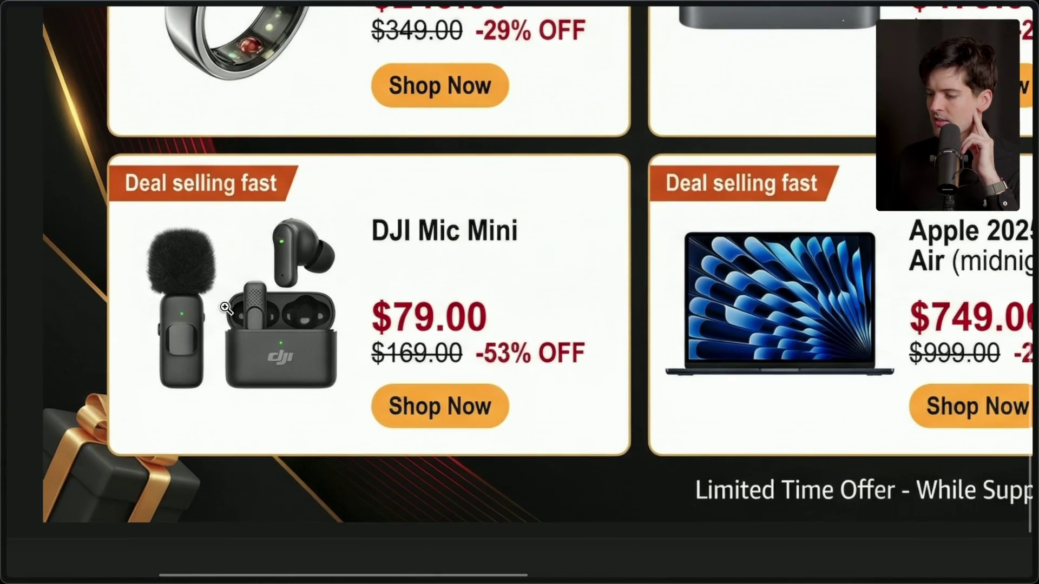
key("Escape")
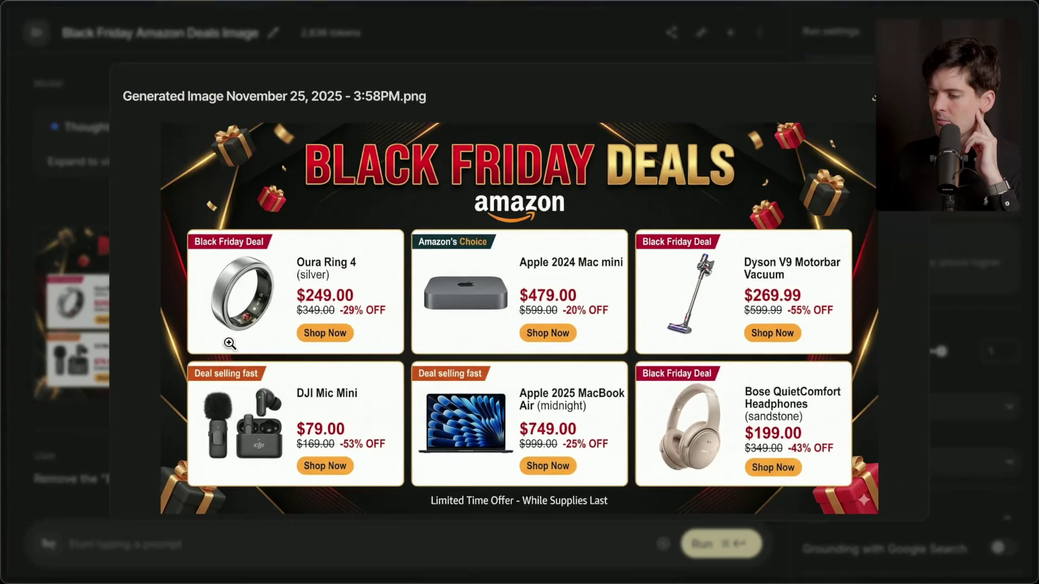
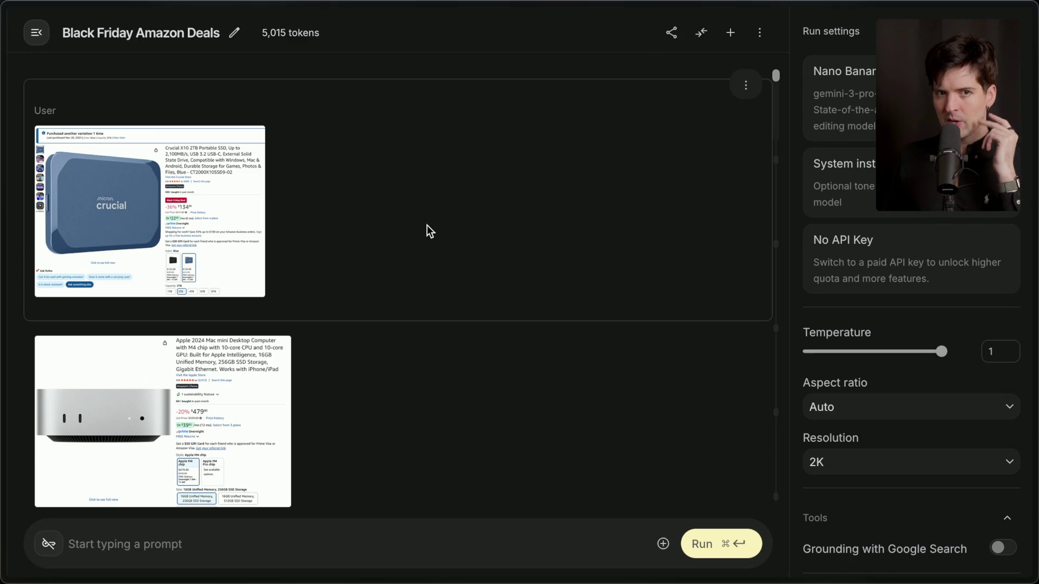
Step: Inspect the two generated deals images full size, zooming in on the deal prices
scroll(427, 225, "down", 7)
scroll(427, 226, "down", 7)
scroll(427, 225, "up", 12)
scroll(427, 226, "down", 14)
scroll(427, 225, "up", 1)
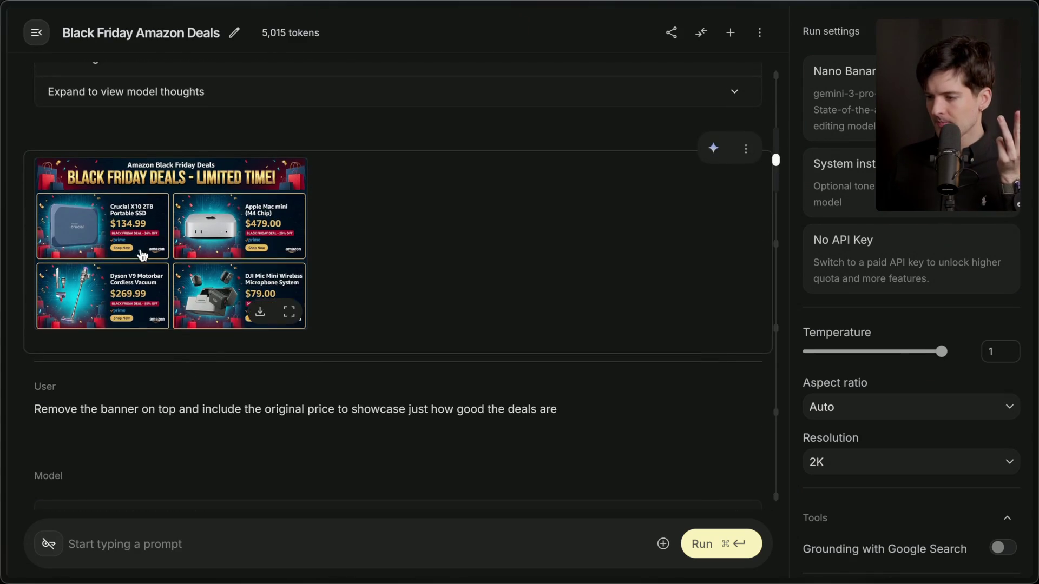
left_click(141, 255)
left_click(493, 305)
scroll(493, 306, "right", 3)
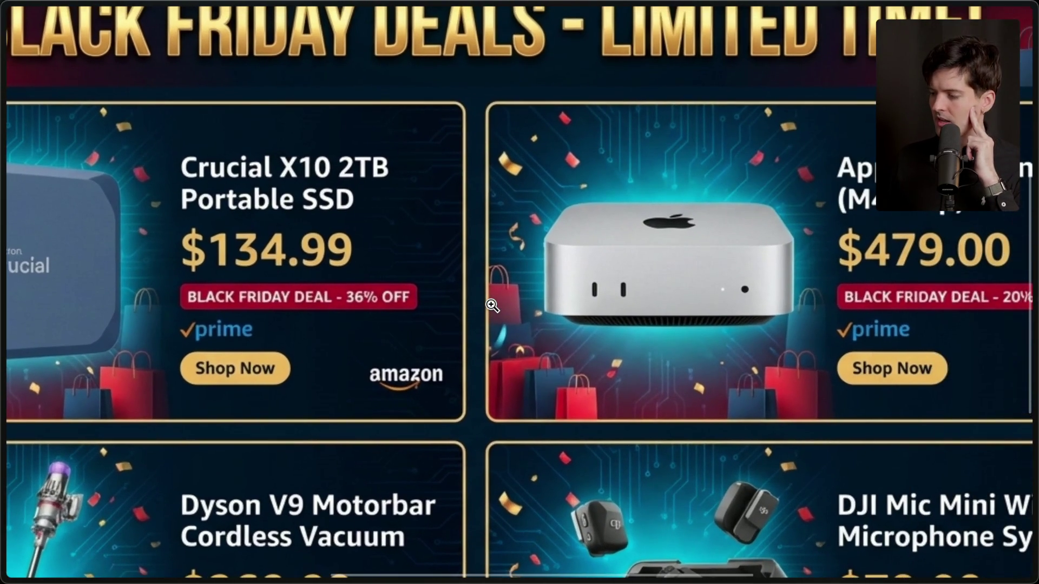
left_click(492, 306)
key("Escape")
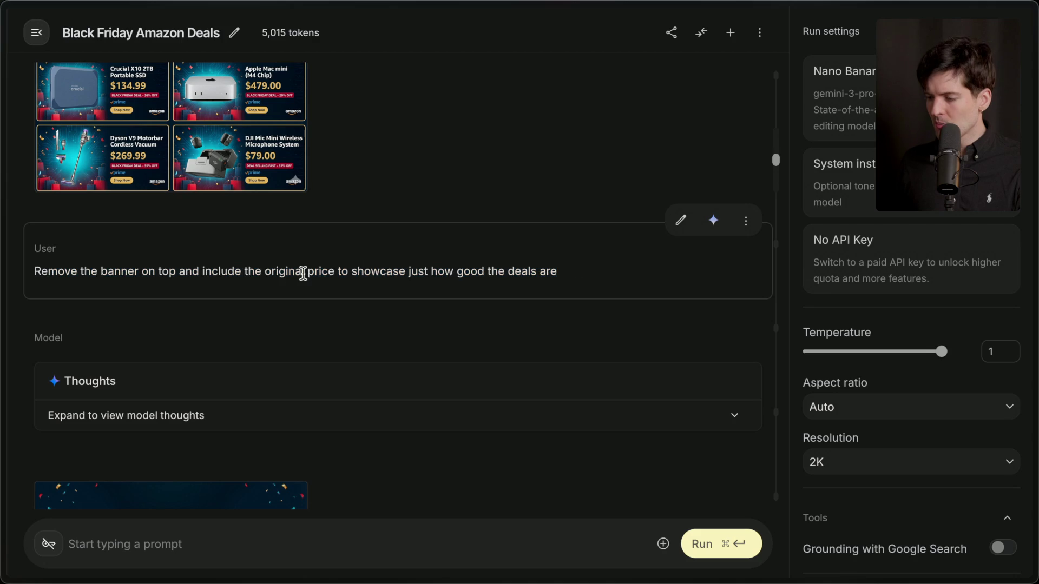
scroll(418, 265, "down", 5)
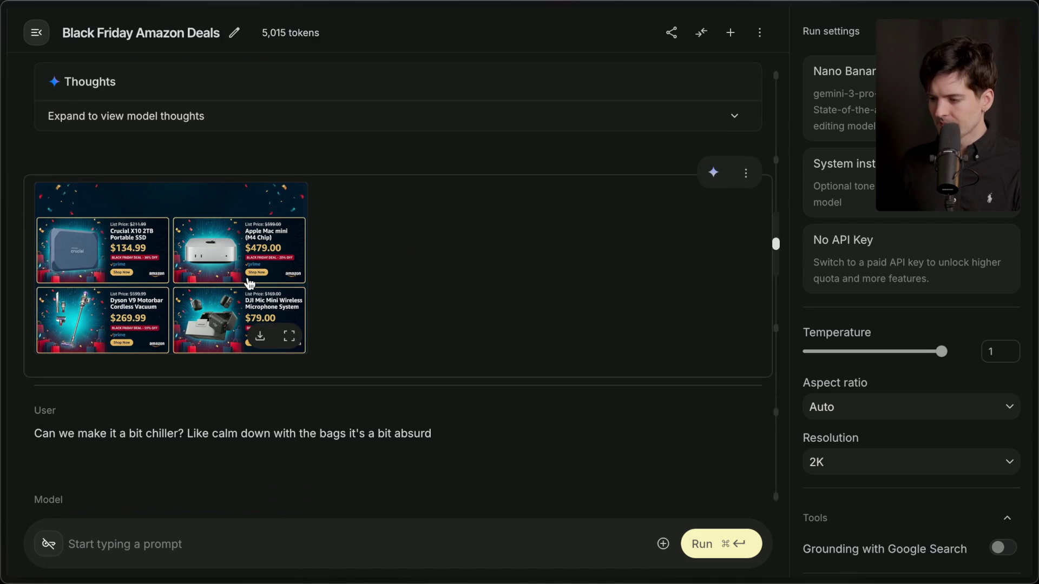
left_click(241, 272)
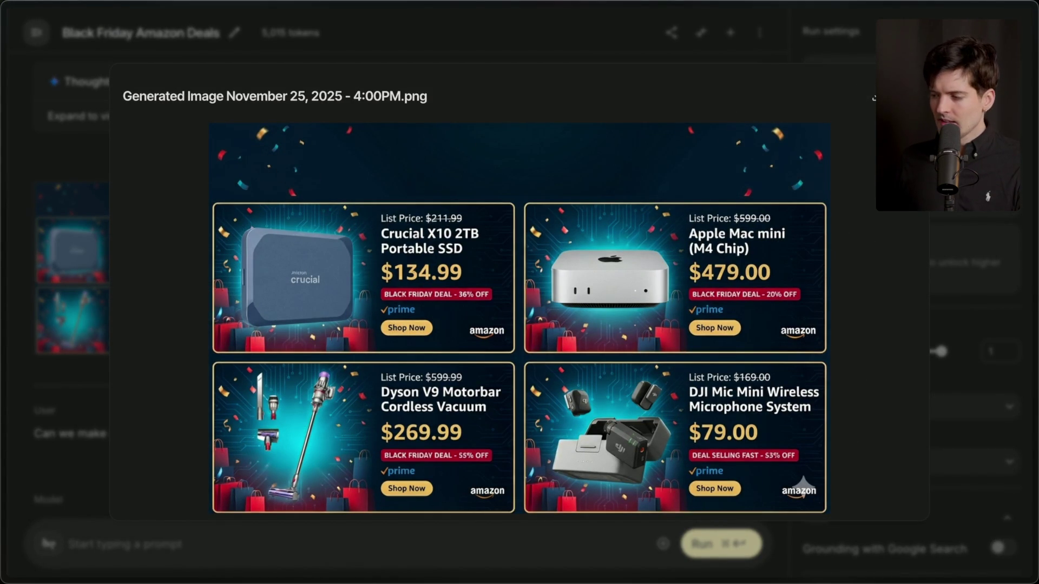
left_click(866, 93)
Step: Scroll through the rest of the chat, then go to the Nano Banana Pro examples post
scroll(450, 312, "down", 2)
scroll(450, 317, "down", 10)
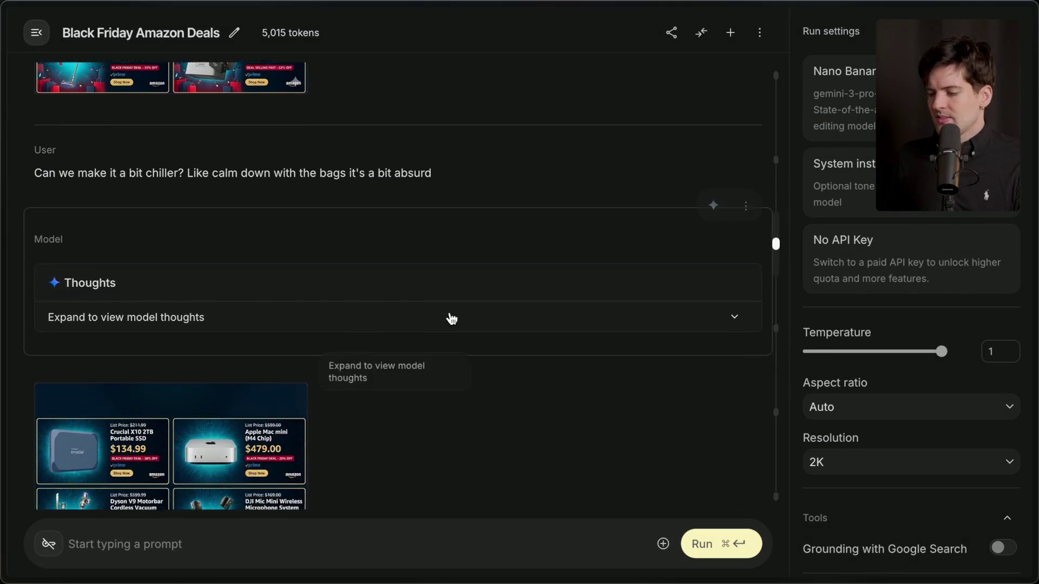
scroll(449, 312, "down", 15)
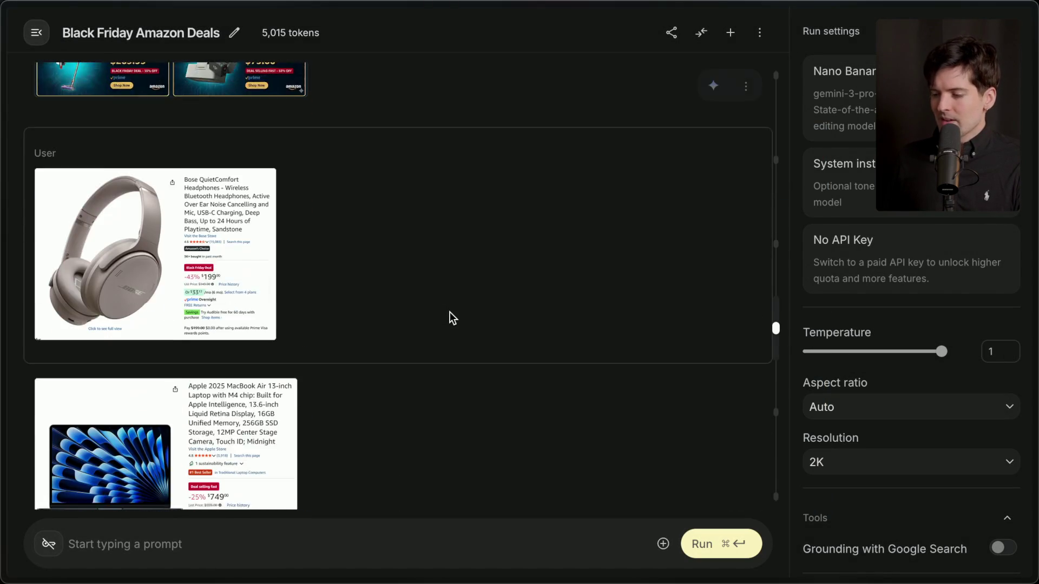
scroll(449, 318, "down", 3)
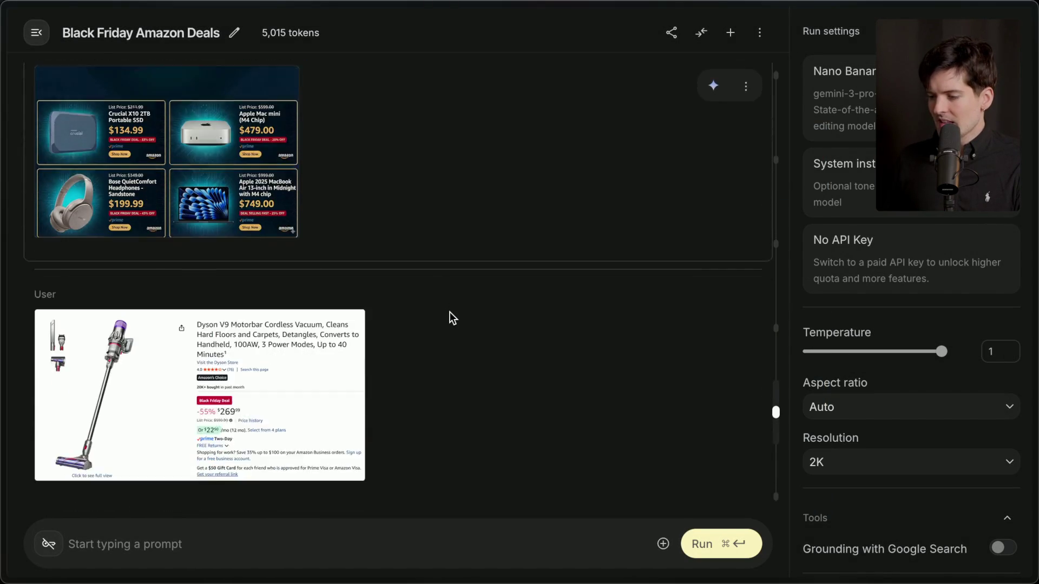
scroll(450, 318, "up", 2)
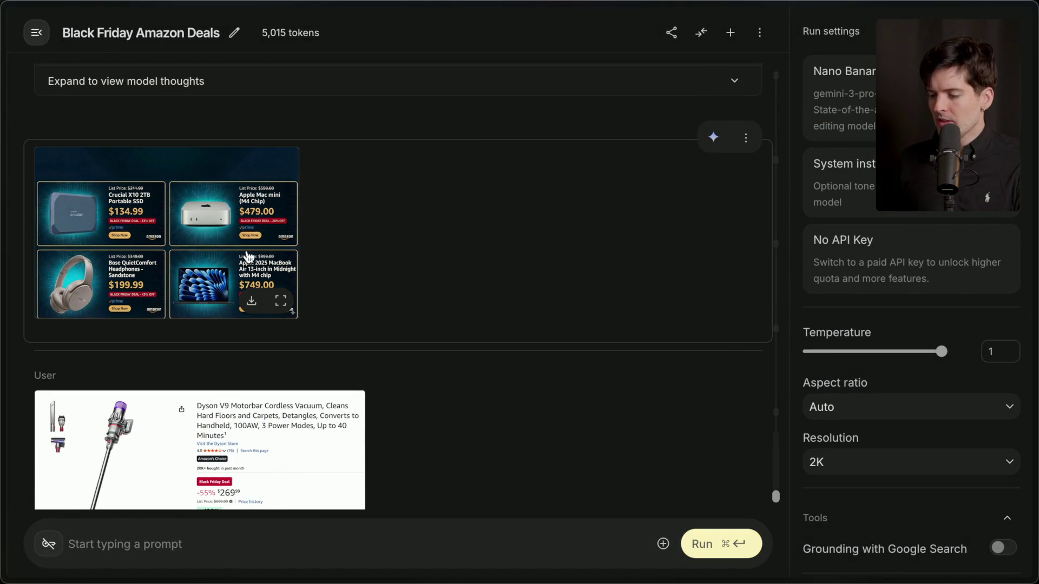
scroll(426, 242, "down", 10)
scroll(425, 243, "up", 1)
scroll(426, 242, "up", 8)
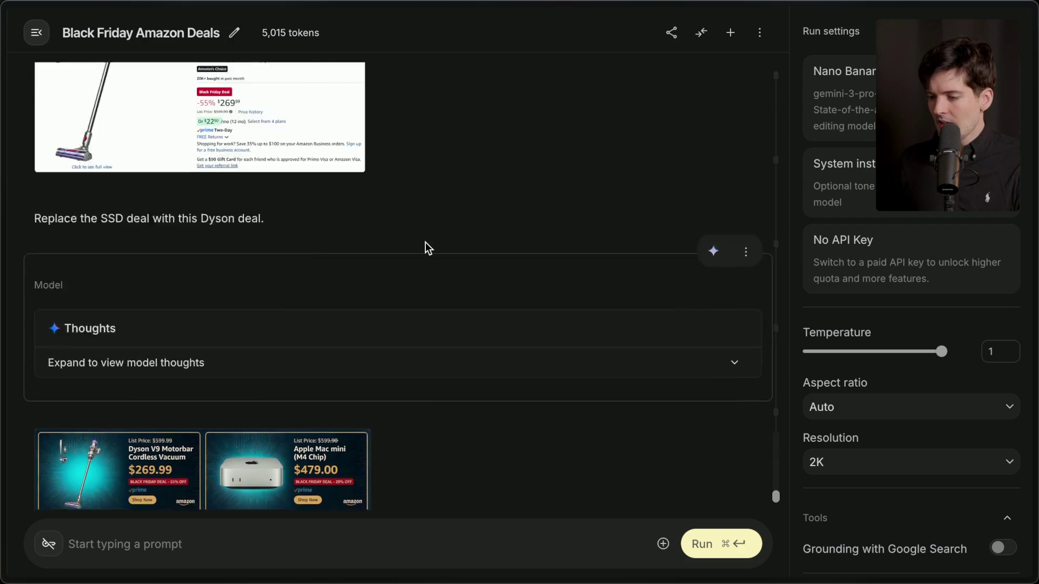
scroll(425, 242, "up", 4)
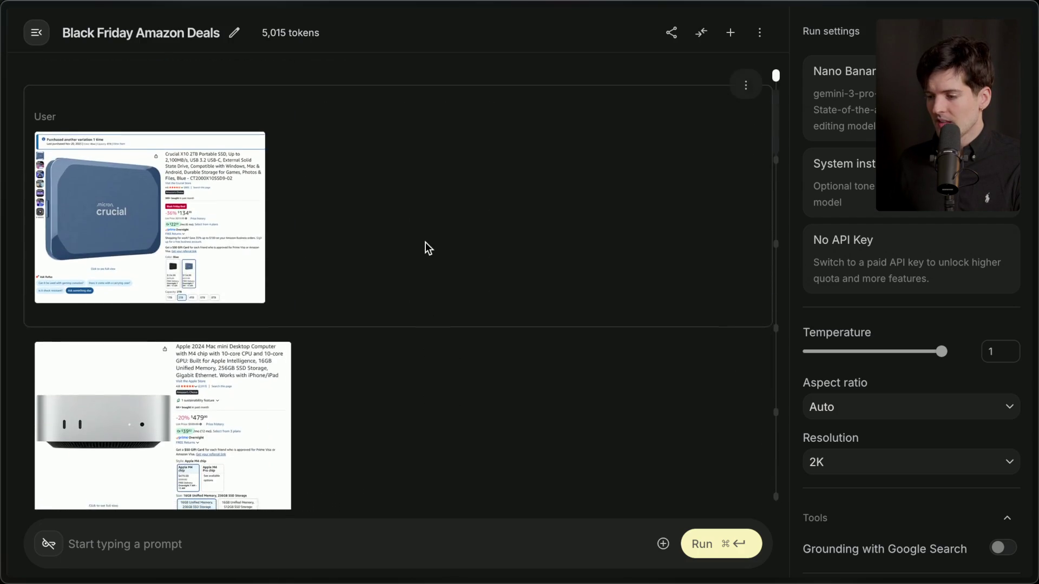
scroll(425, 242, "down", 15)
mouse_move(183, 244)
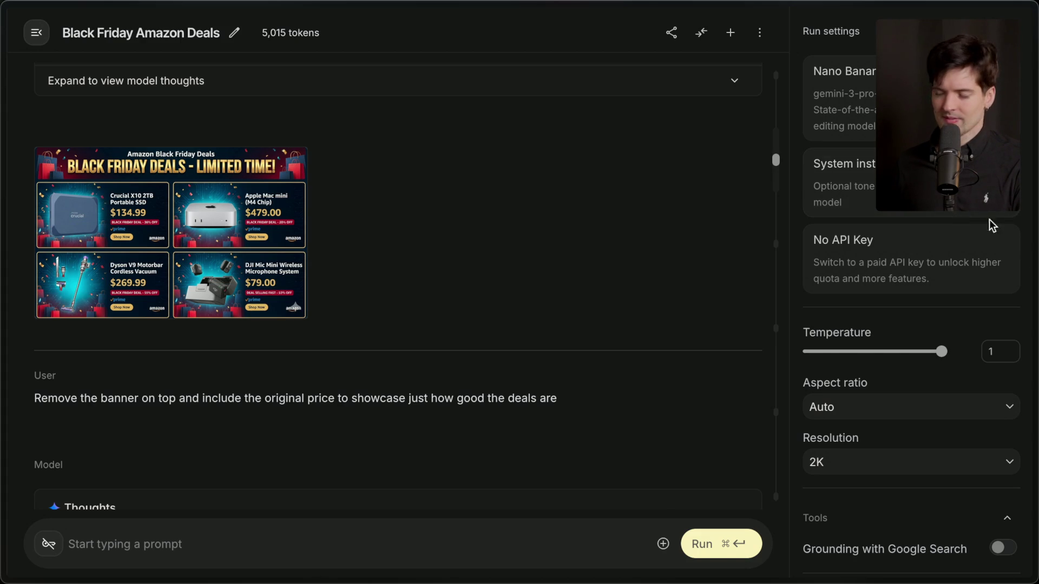
mouse_move(1011, 308)
left_click(947, 480)
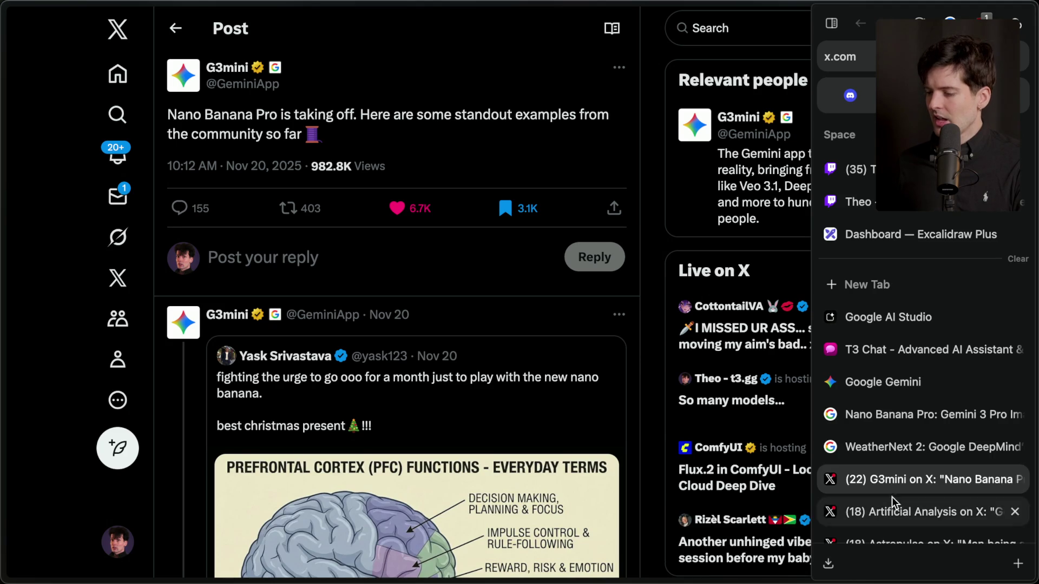
scroll(472, 367, "down", 6)
scroll(473, 367, "up", 2)
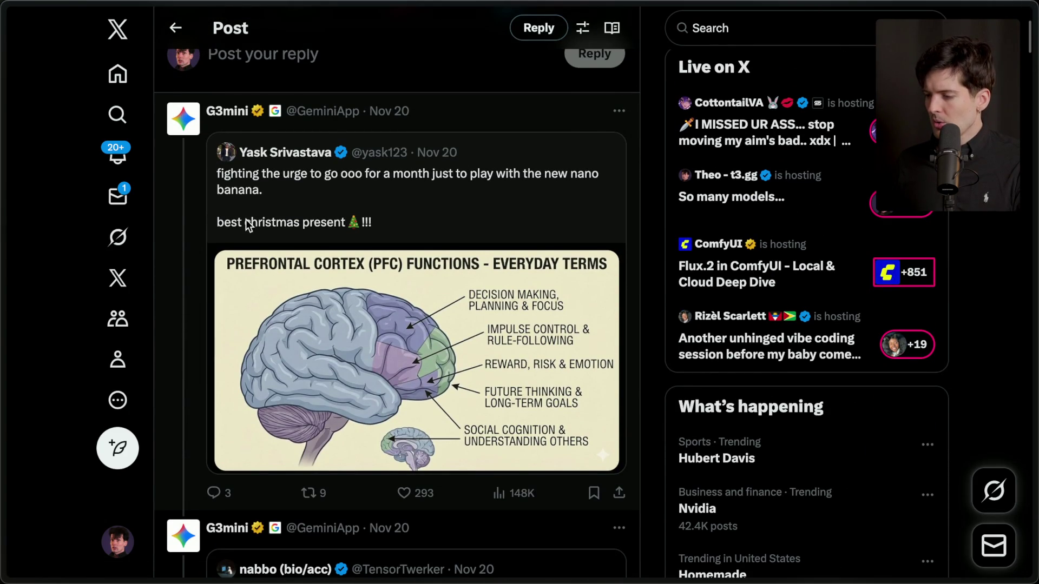
Step: View the brain diagram and whiteboard example images full screen
left_click(360, 299)
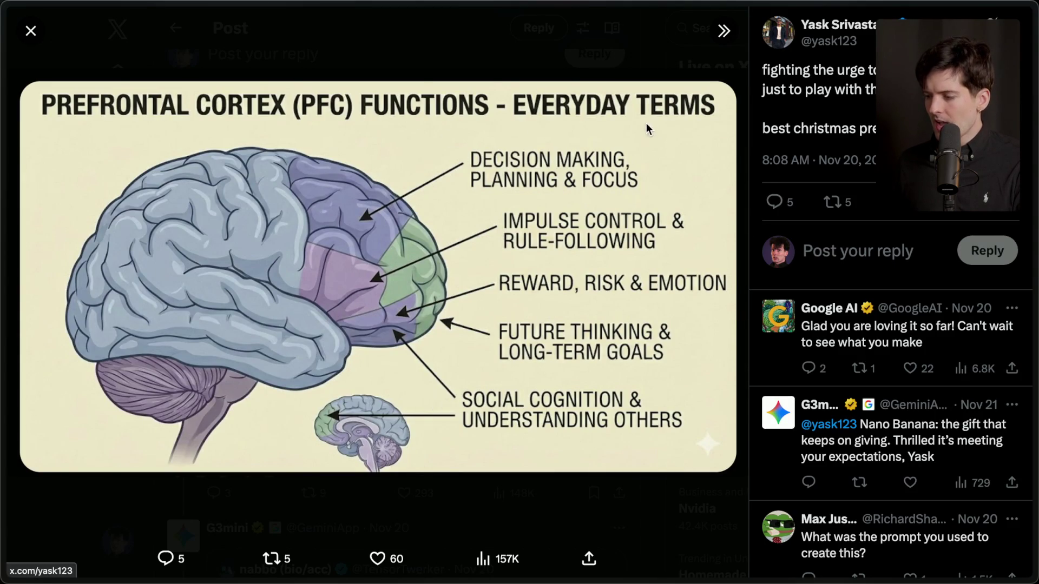
left_click(457, 507)
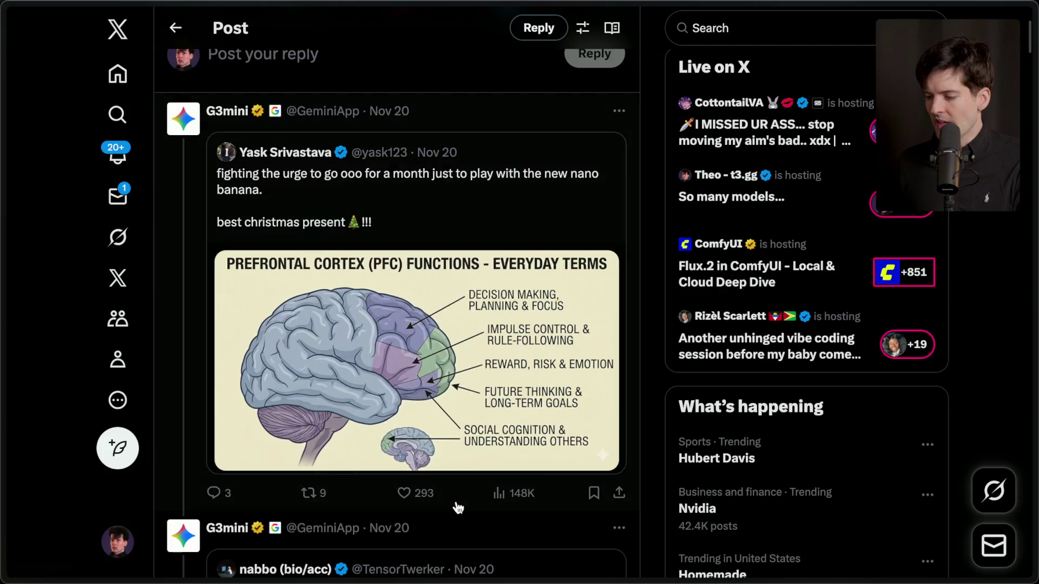
scroll(458, 507, "down", 8)
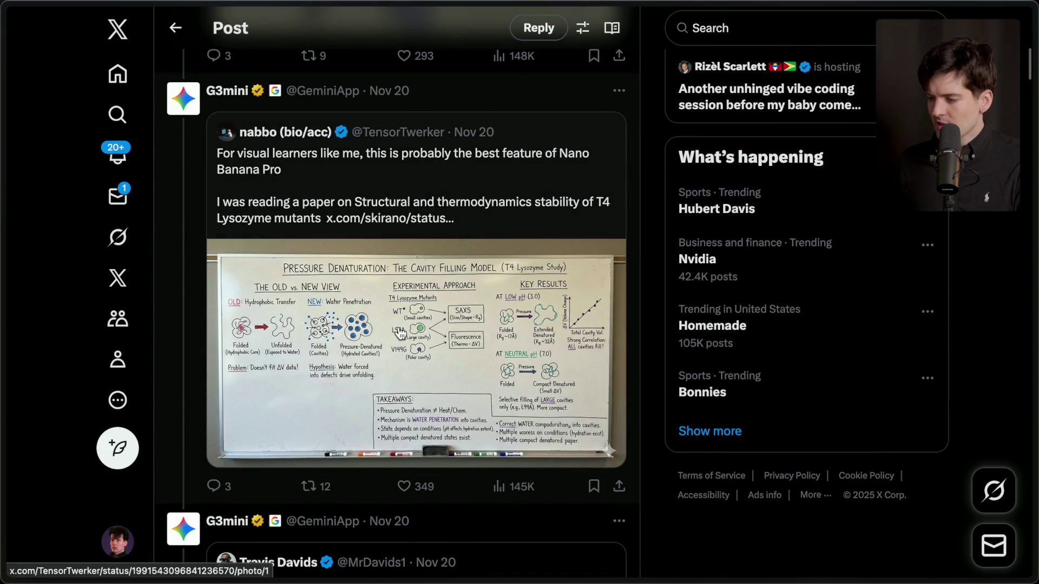
left_click(400, 333)
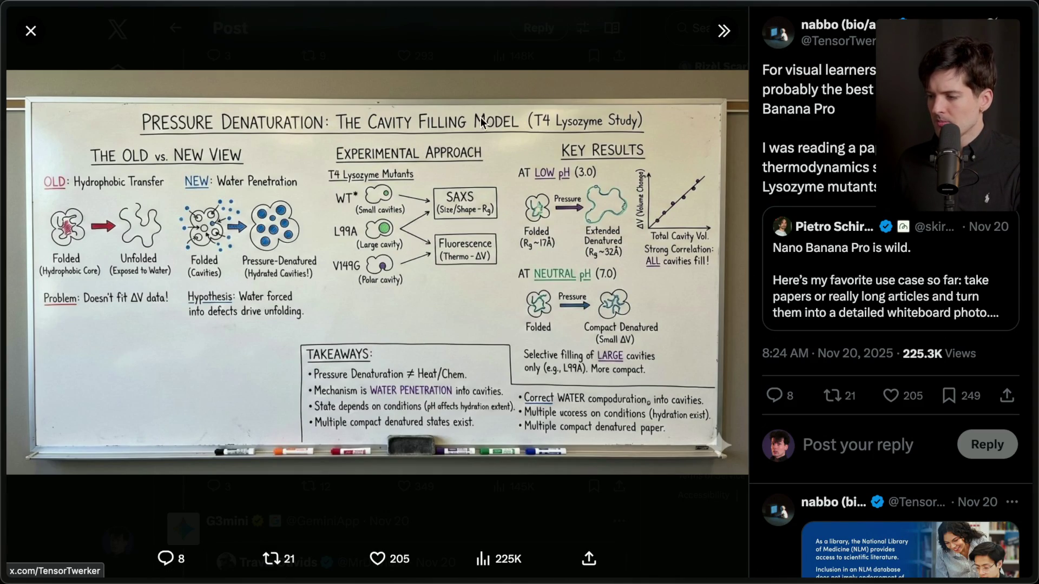
left_click(375, 58)
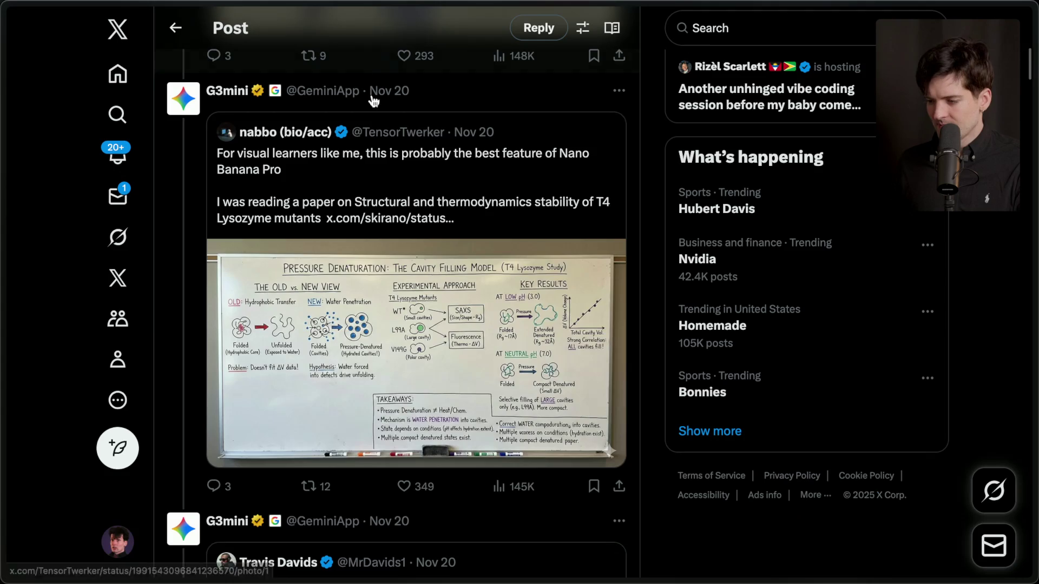
scroll(355, 276, "down", 8)
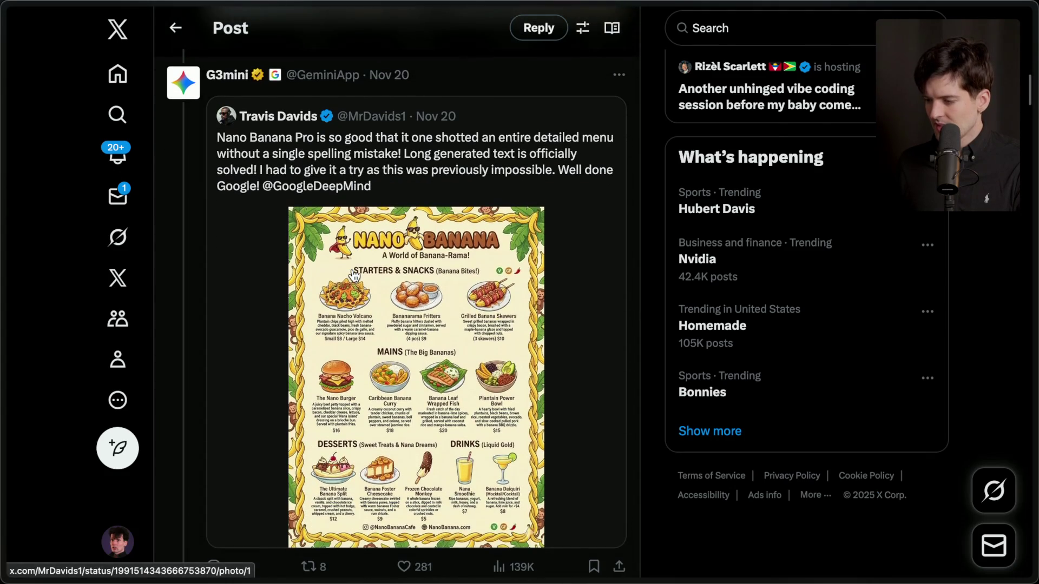
Step: Look over the Nano Banana menu image, then scroll down to the toast flowchart post
left_click(354, 276)
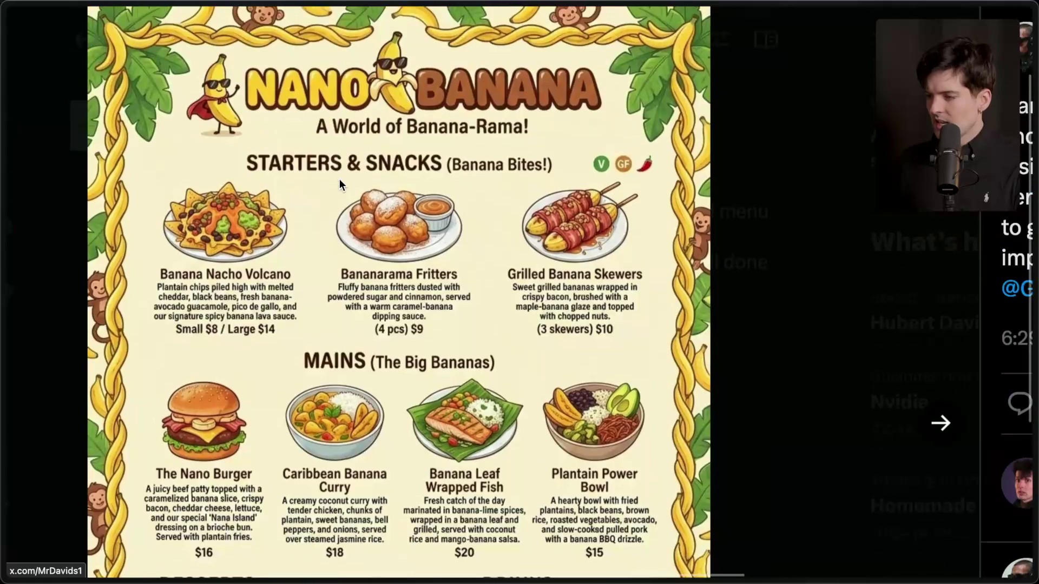
scroll(340, 179, "down", 5)
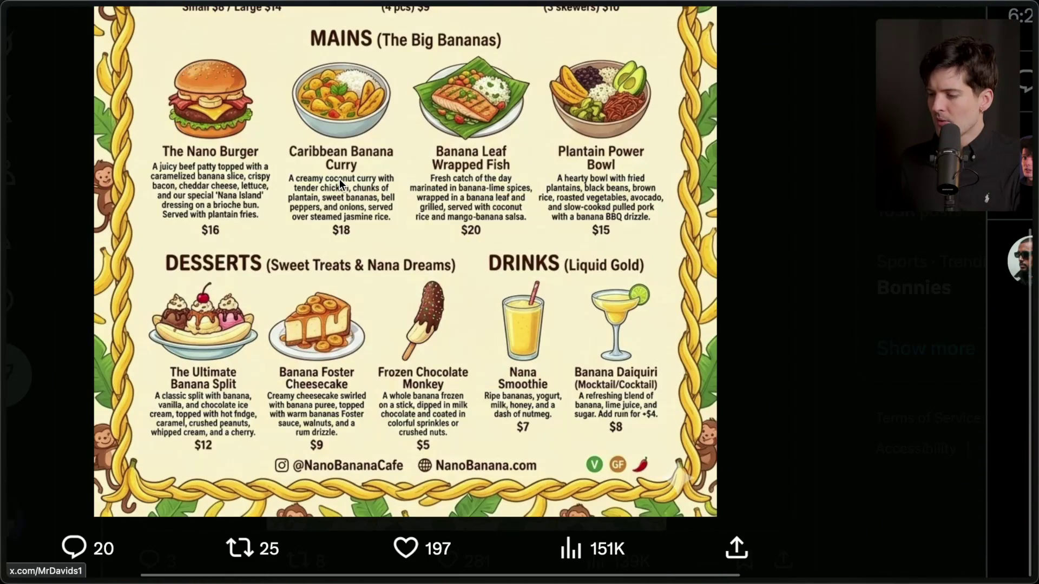
scroll(340, 178, "up", 5)
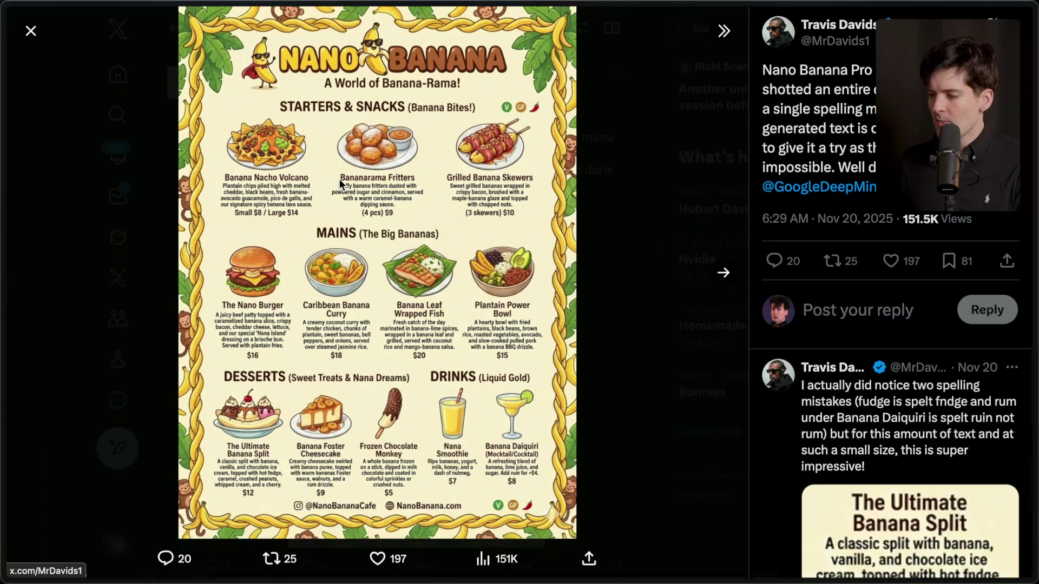
scroll(342, 231, "up", 5)
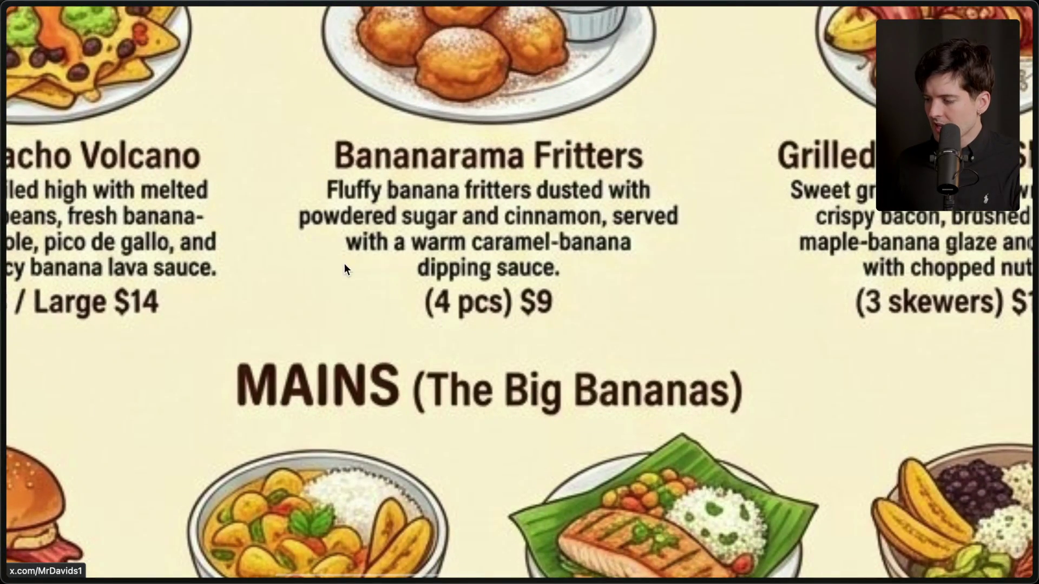
scroll(536, 352, "down", 10)
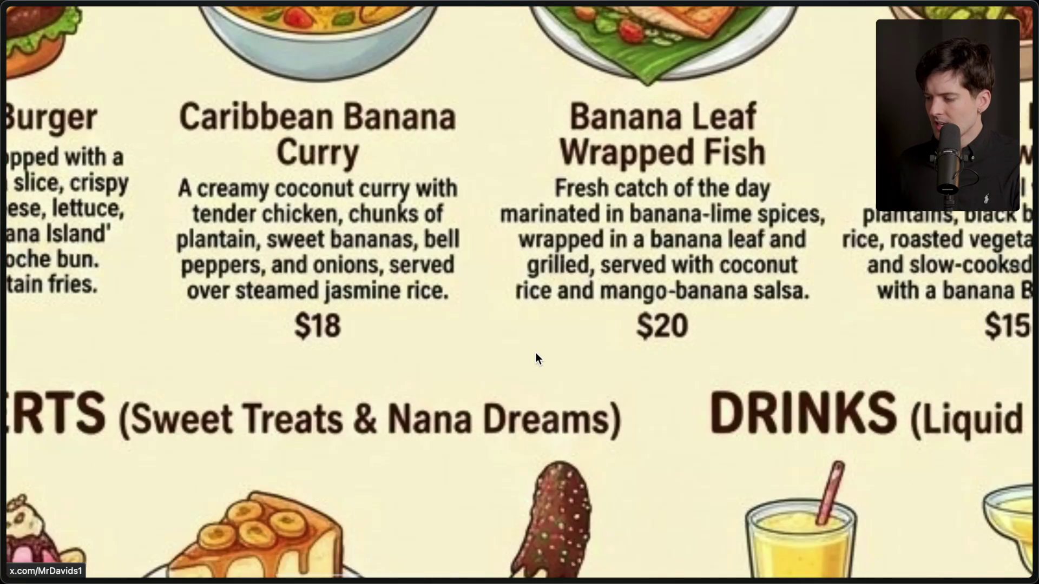
scroll(536, 353, "down", 5)
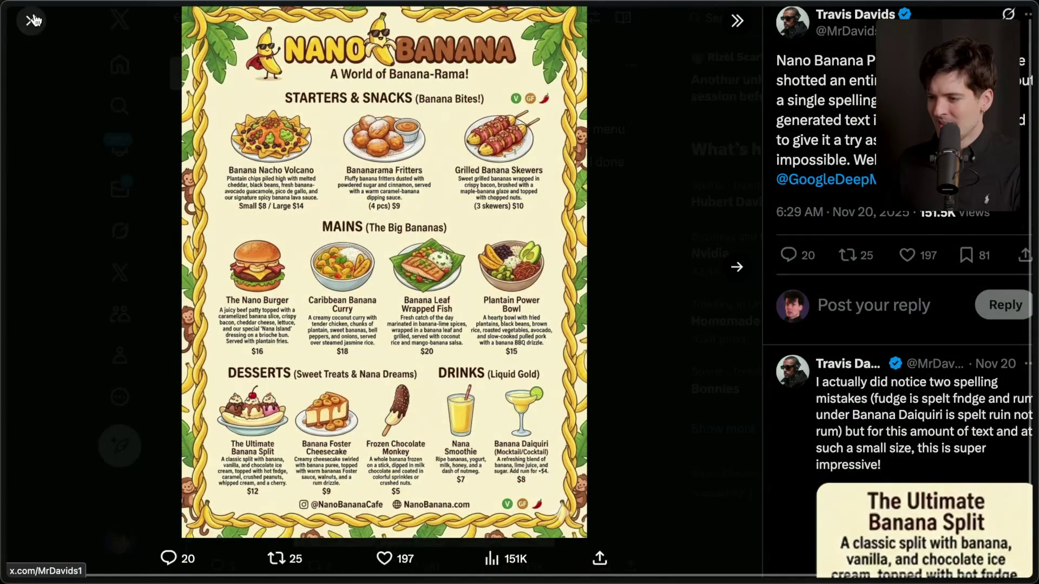
left_click(30, 21)
scroll(294, 308, "down", 10)
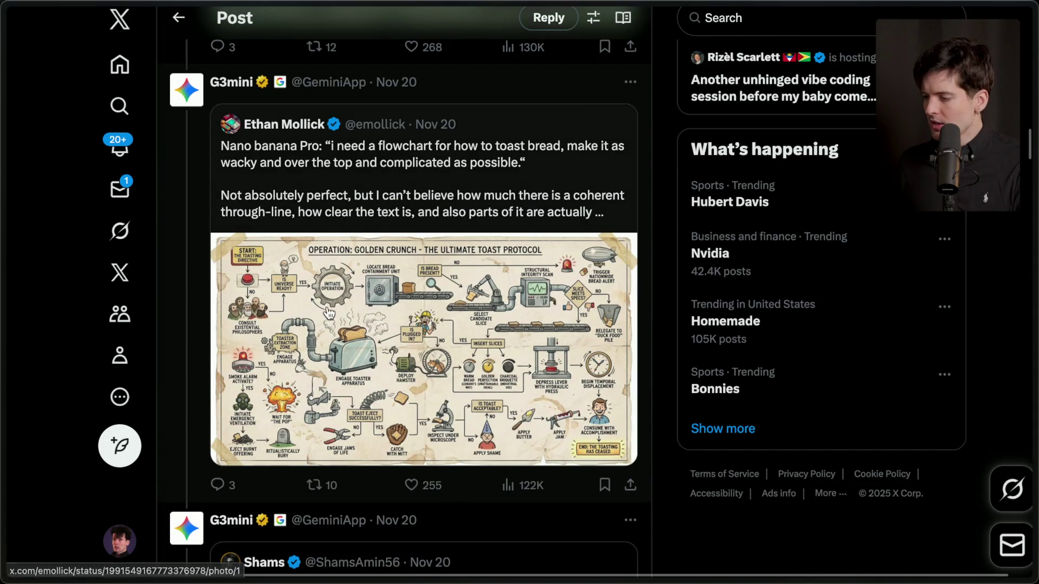
Step: Study the over-the-top toast-making flowchart image full screen, then scroll past the post
left_click(332, 299)
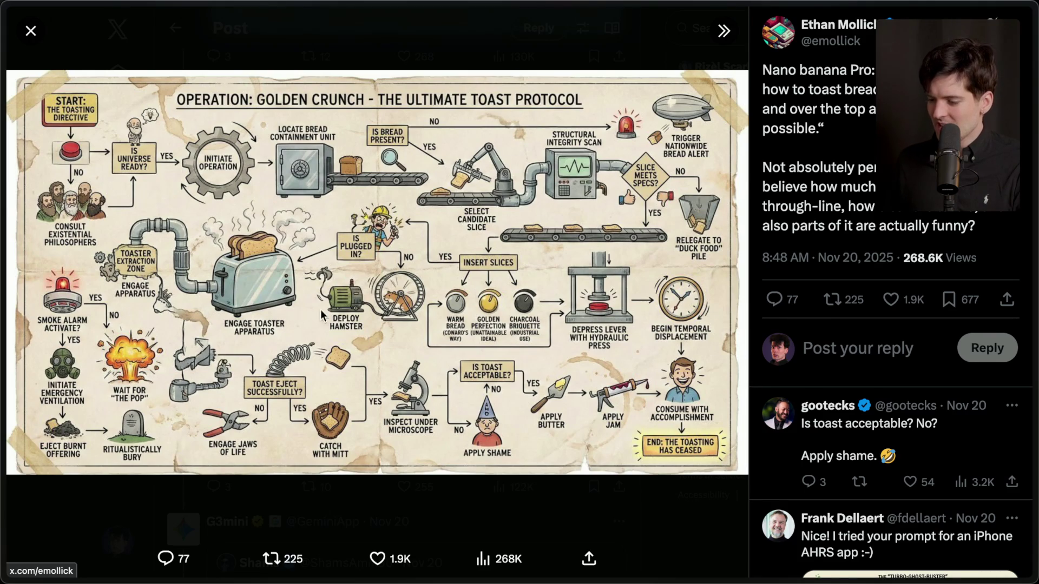
left_click(247, 507)
mouse_move(1013, 379)
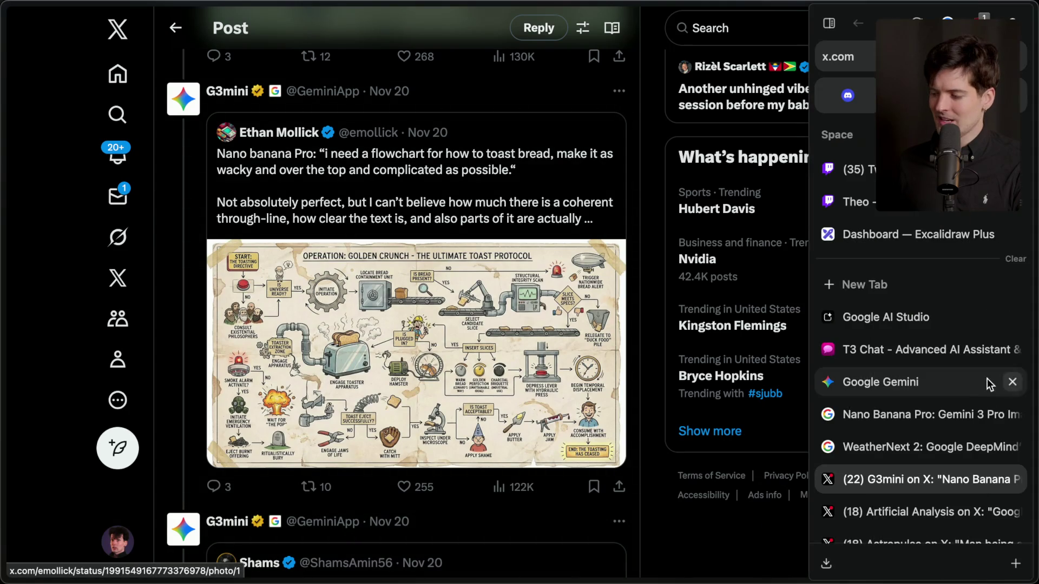
scroll(915, 476, "down", 3)
scroll(914, 476, "down", 5)
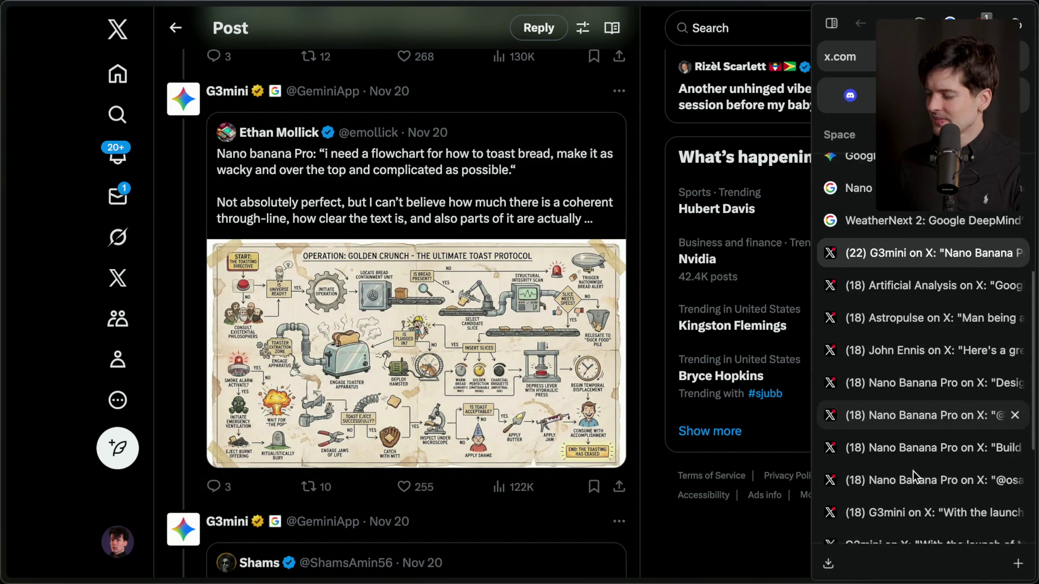
scroll(914, 477, "down", 3)
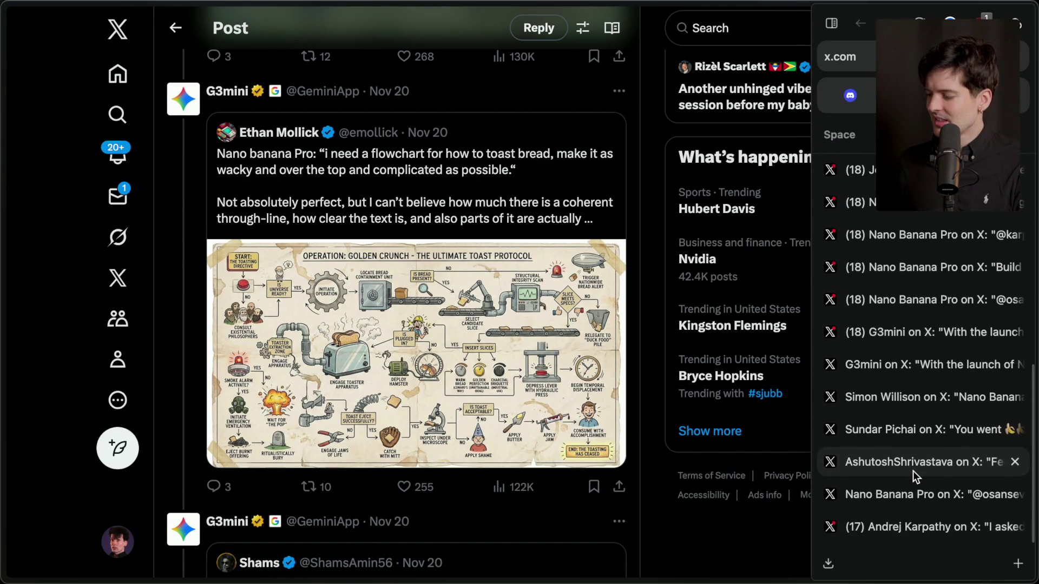
left_click(874, 526)
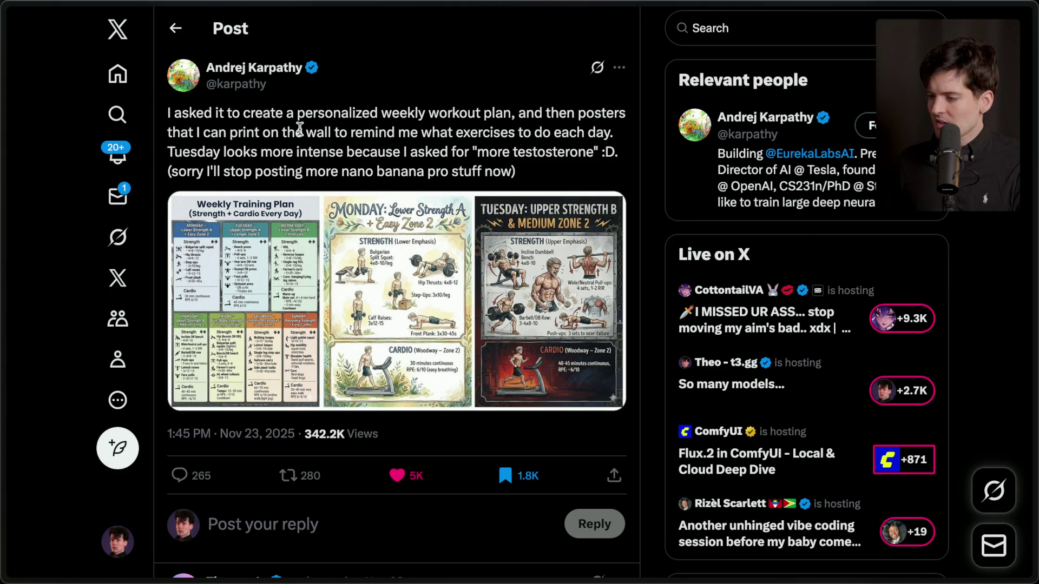
Step: Enlarge the workout-plan poster image and examine the Monday and Wednesday posters
left_click(401, 230)
left_click(233, 217)
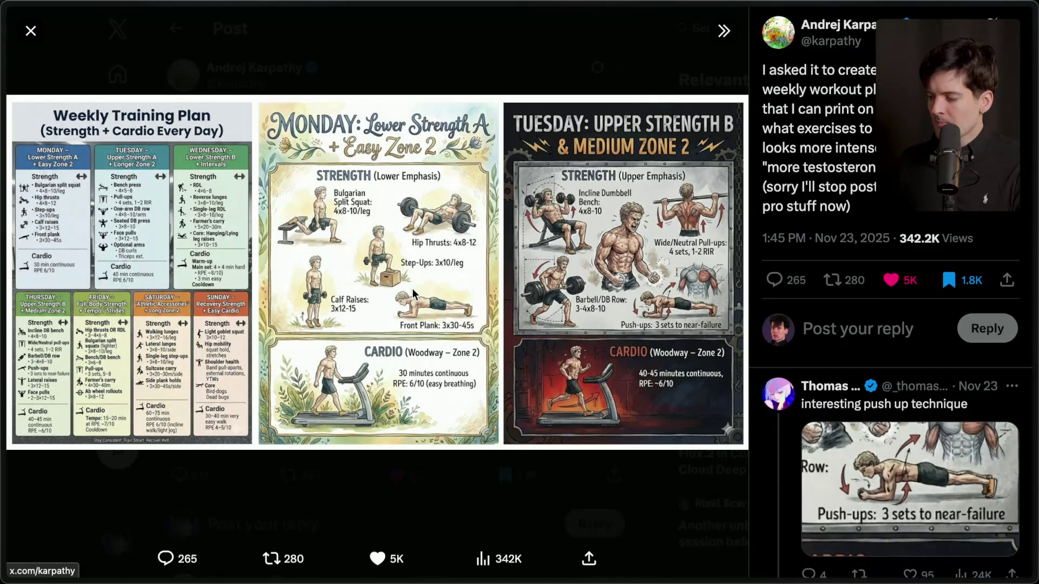
left_click(33, 35)
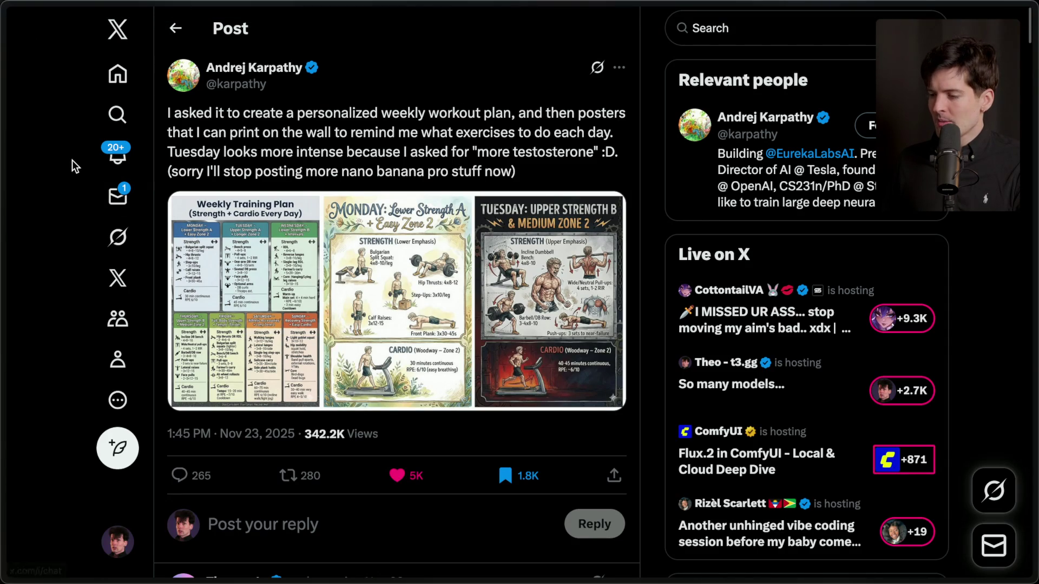
Step: Open Sundar Pichai's Nano Banana Pro announcement post with the Golden Gate Bridge infographic
mouse_move(742, 581)
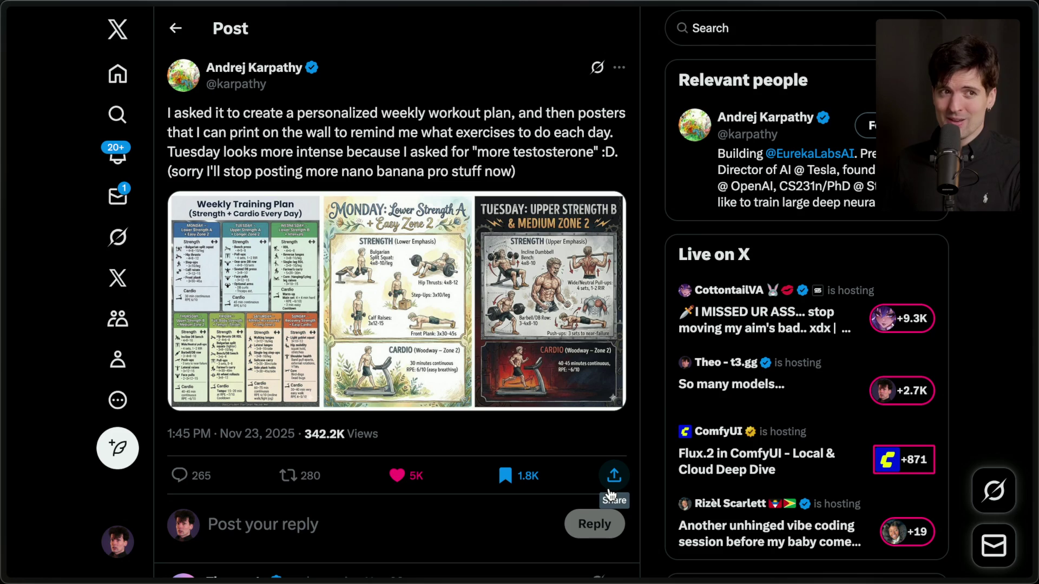
mouse_move(1036, 345)
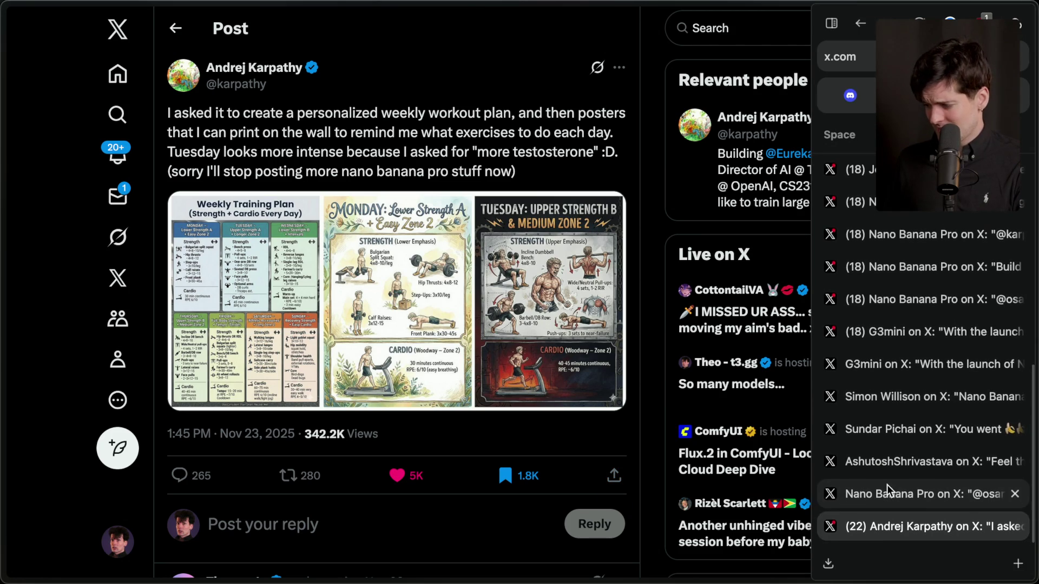
left_click(908, 423)
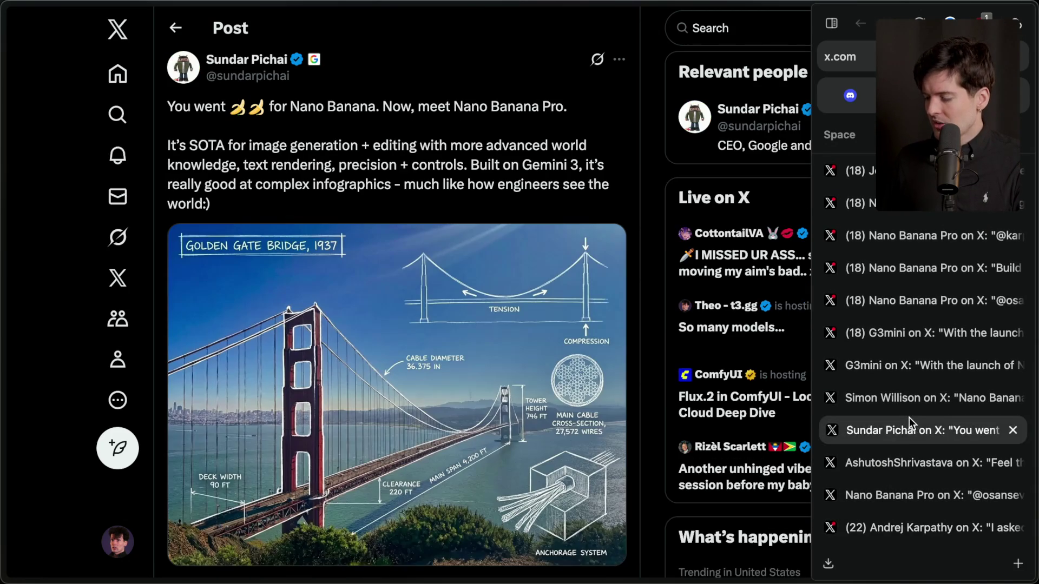
scroll(417, 387, "down", 2)
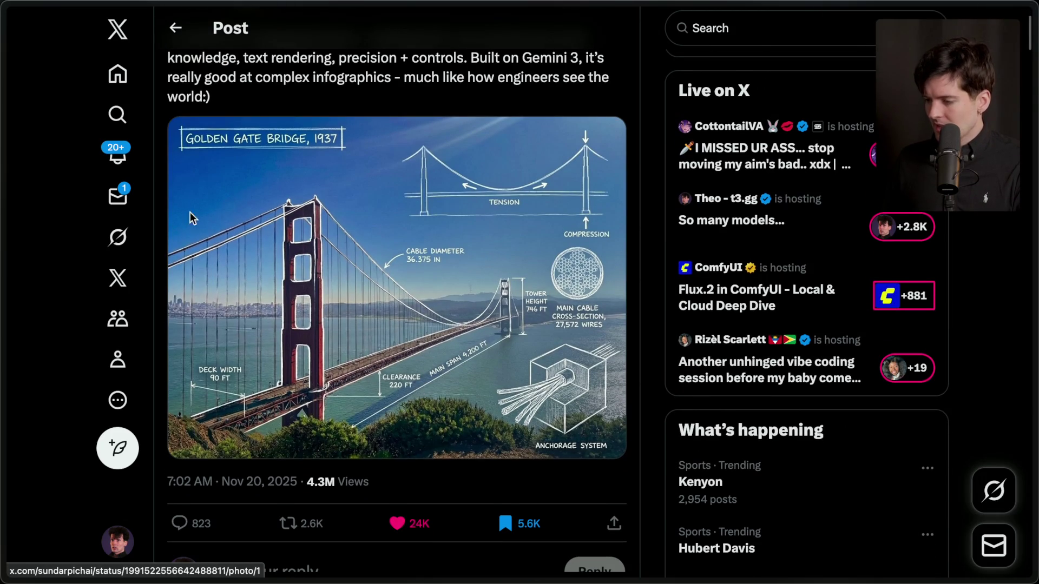
mouse_move(1036, 238)
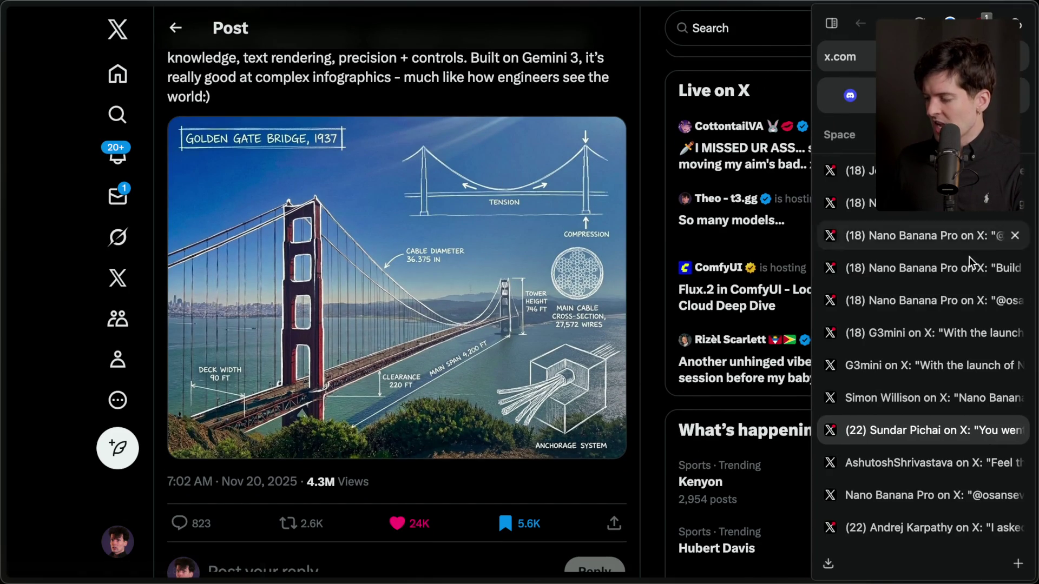
scroll(890, 208, "up", 5)
scroll(898, 222, "up", 2)
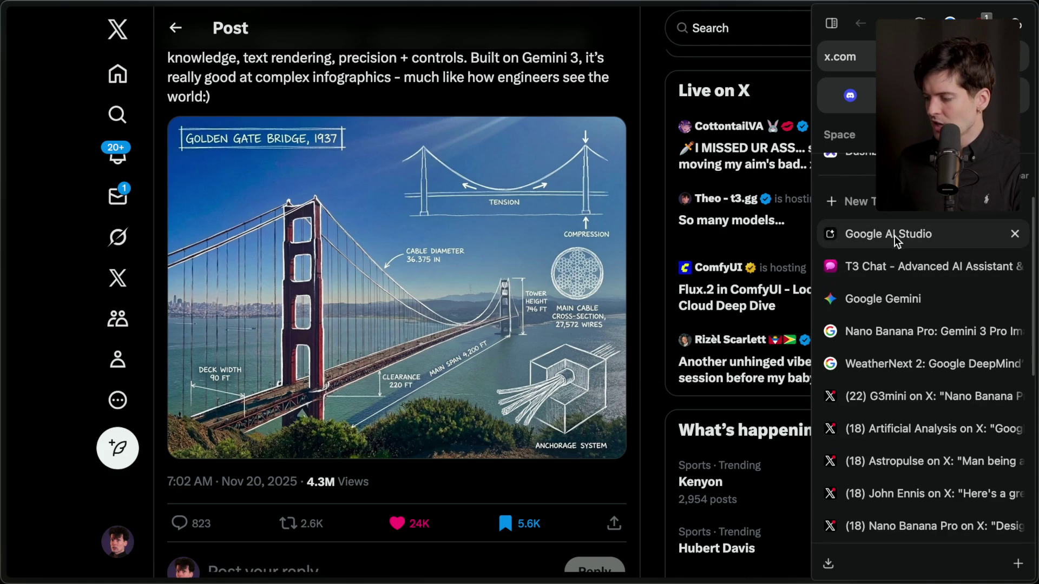
left_click(895, 239)
Step: Check the T3 Chat RAM-selling image, then load gemini.google.com in a new tab
left_click(901, 269)
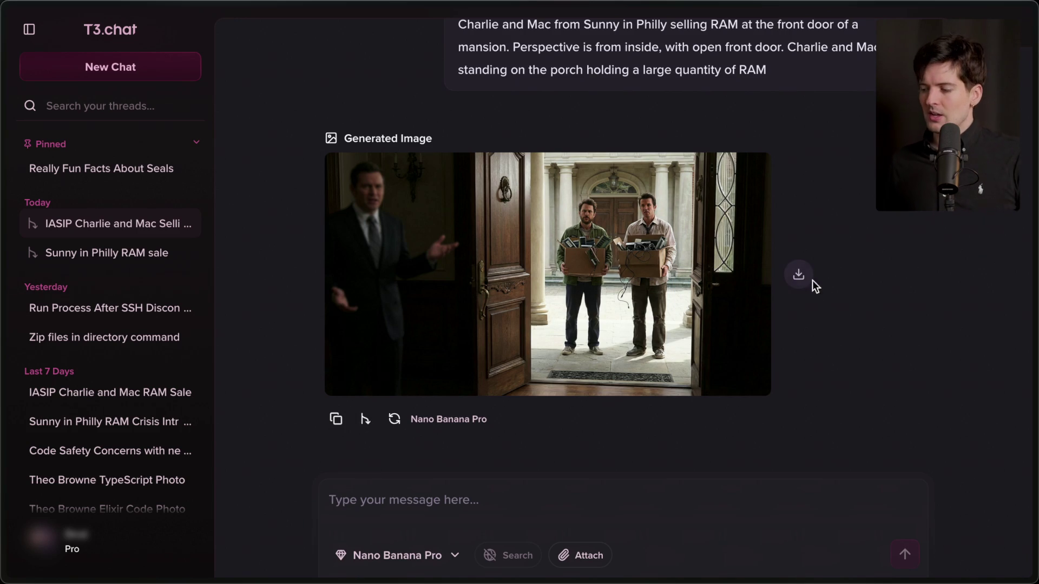
key("super+Tab")
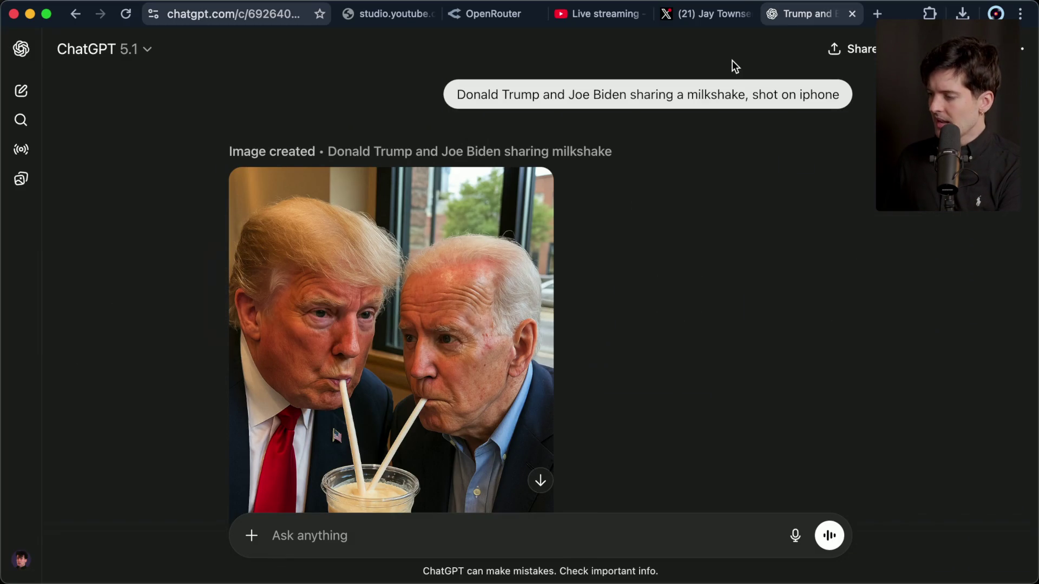
key("super+t")
type("gemini.google.com")
key("Return")
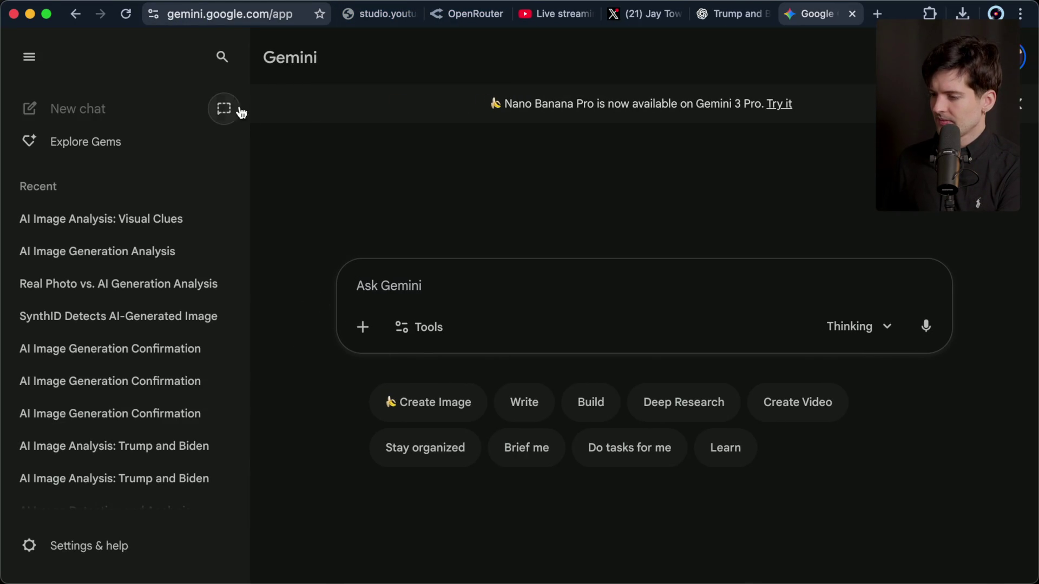
left_click(28, 63)
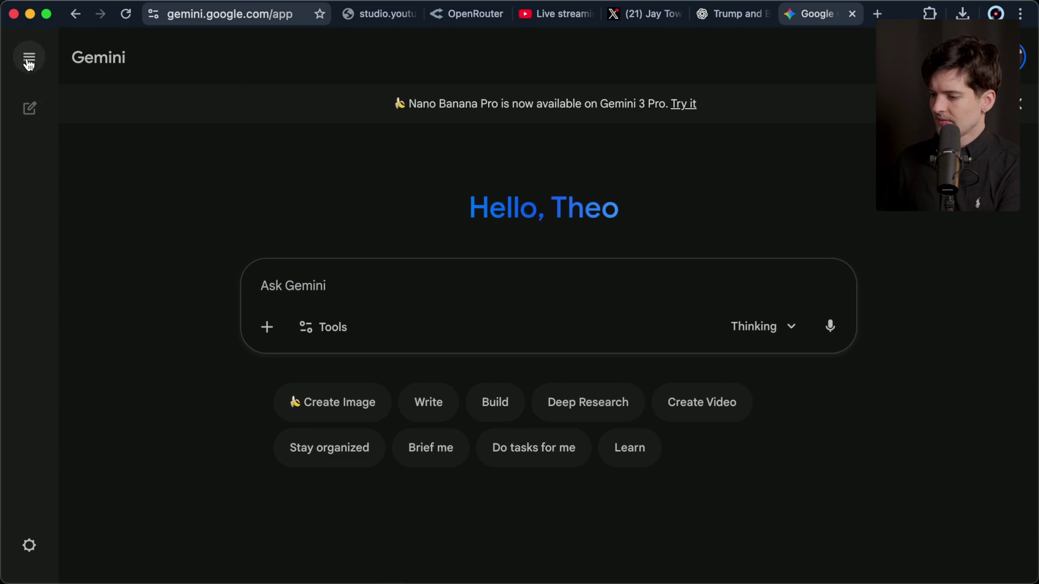
left_click(270, 331)
left_click(336, 182)
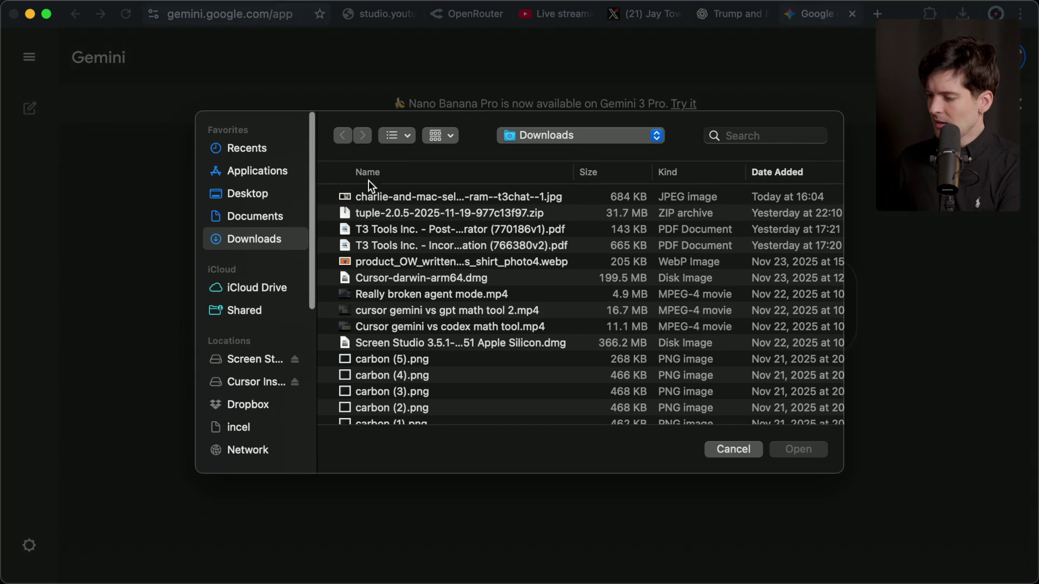
double_click(417, 192)
type("@synth")
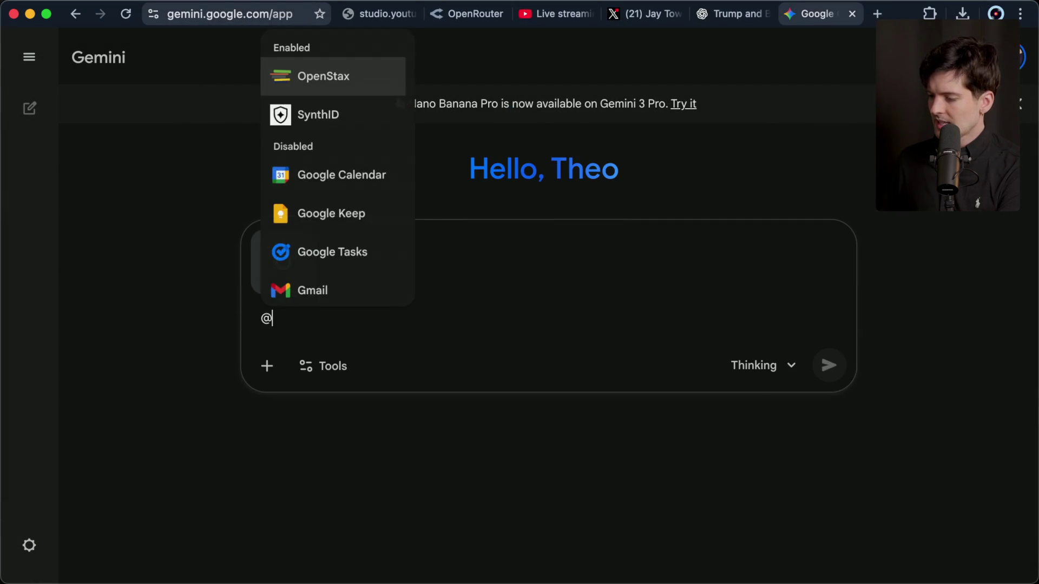
type("id")
key("Return")
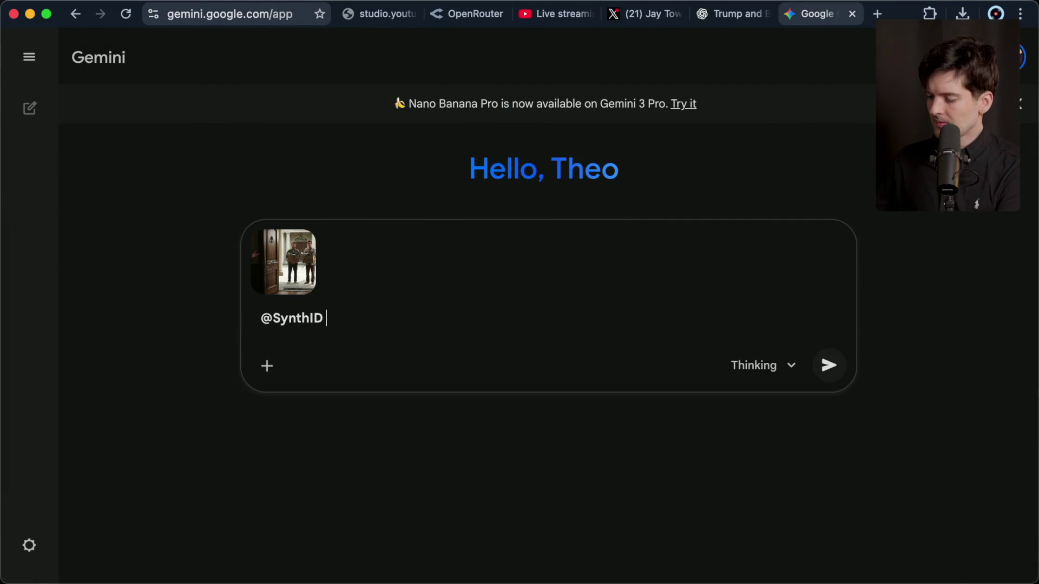
type("his image real?")
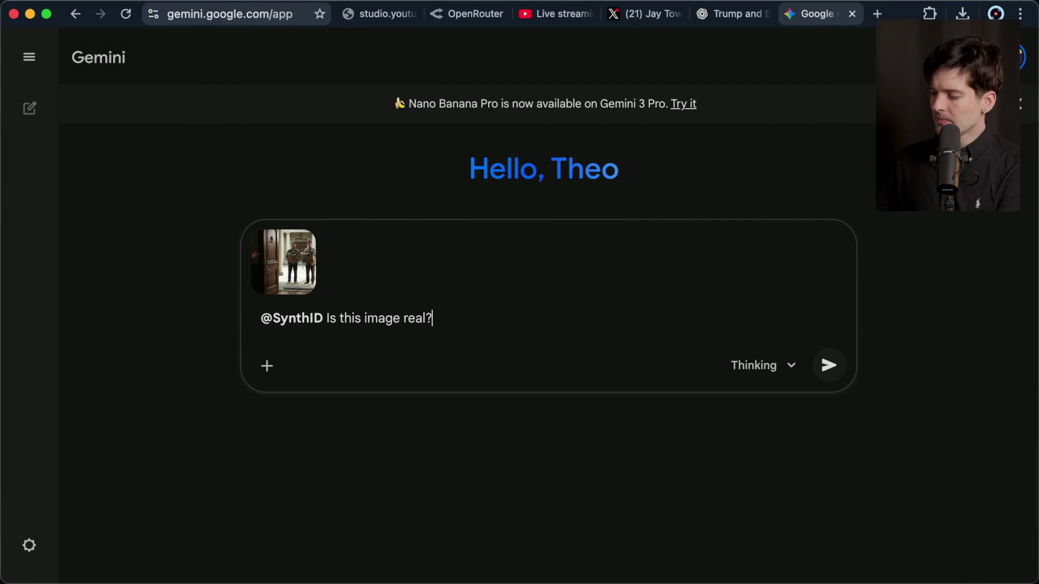
key("Return")
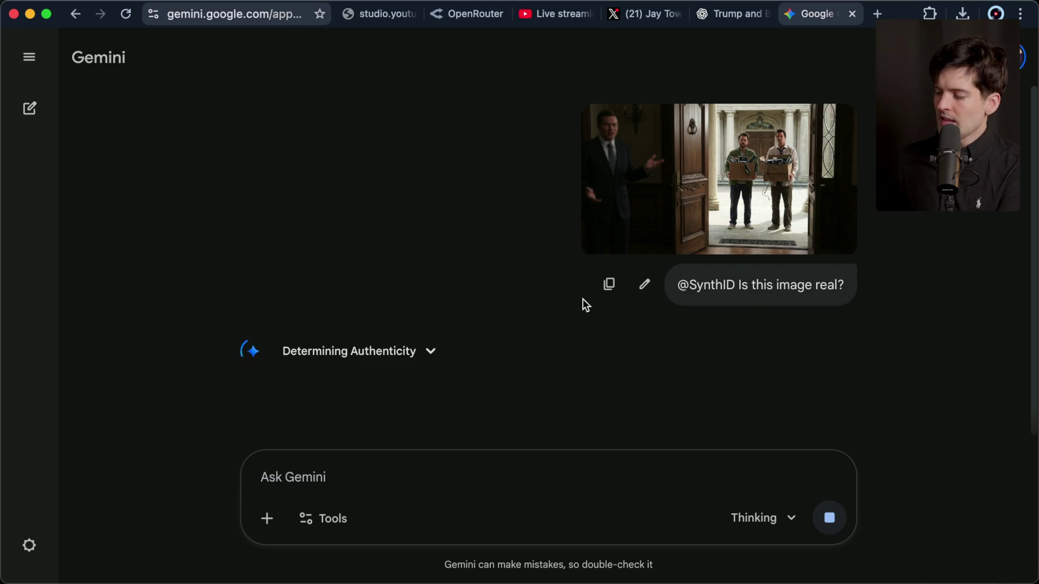
triple_click(706, 279)
Step: Expand the Investigating Visual Clues reasoning and highlight the error reply text
left_click(716, 282)
left_click_drag(737, 287, 680, 287)
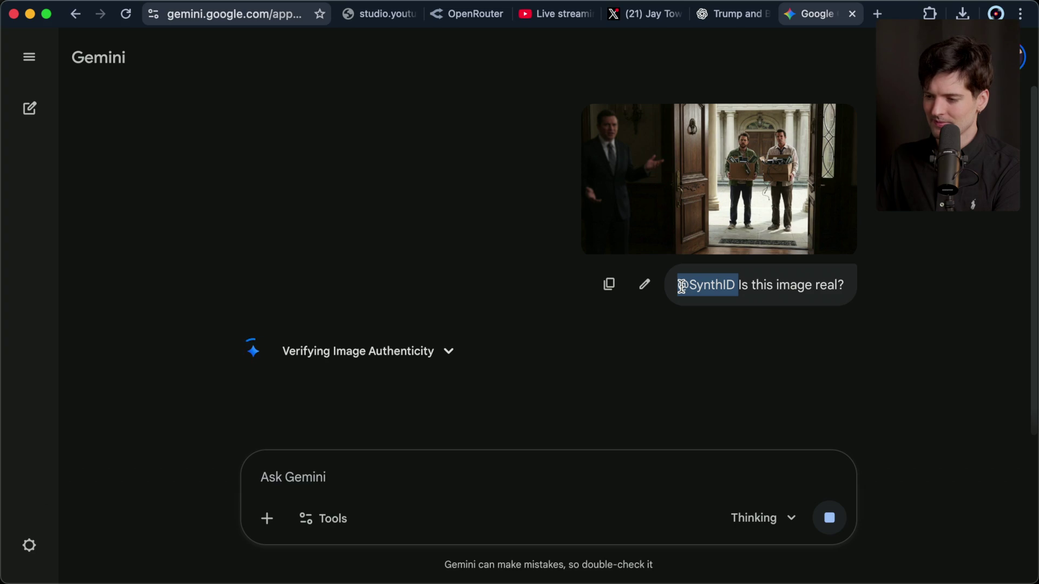
left_click(381, 360)
scroll(380, 360, "down", 6)
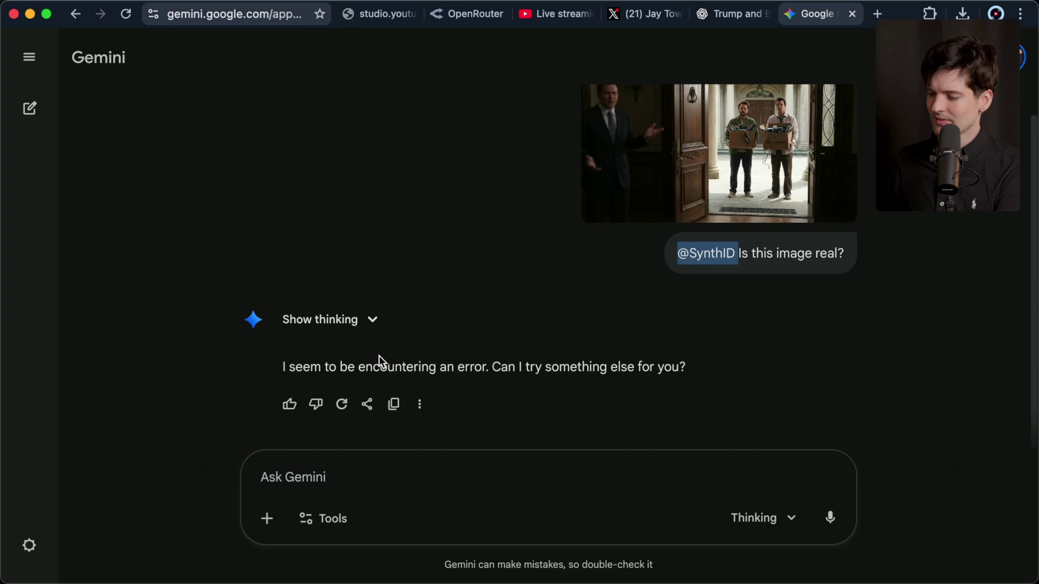
mouse_move(284, 366)
left_mouse_down()
mouse_move(572, 365)
mouse_move(579, 348)
left_mouse_up()
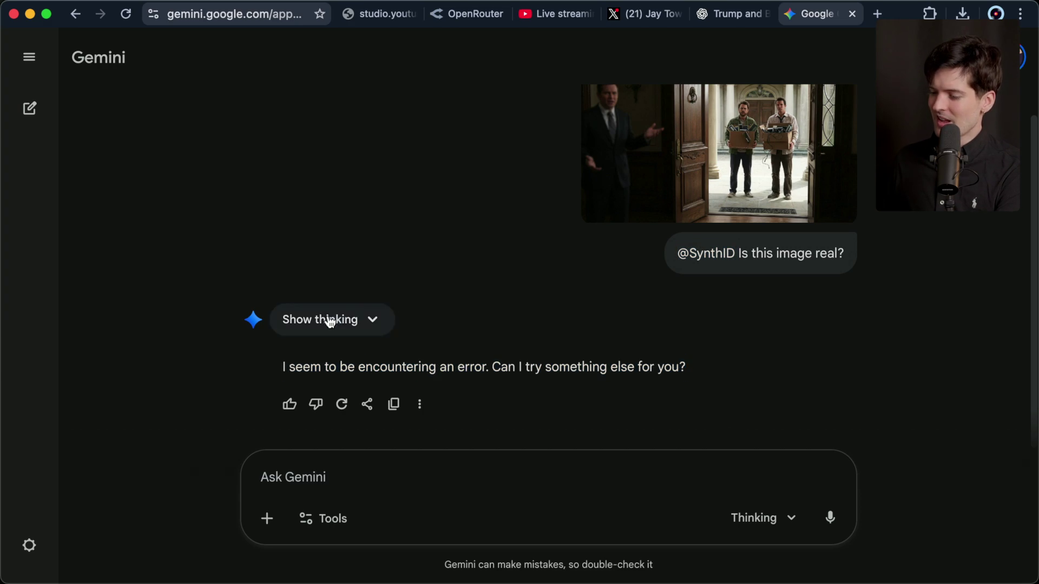
Step: Expand the reasoning behind the error and read the paragraph about running the SynthID check
left_click(332, 320)
scroll(327, 311, "down", 10)
scroll(327, 315, "down", 1)
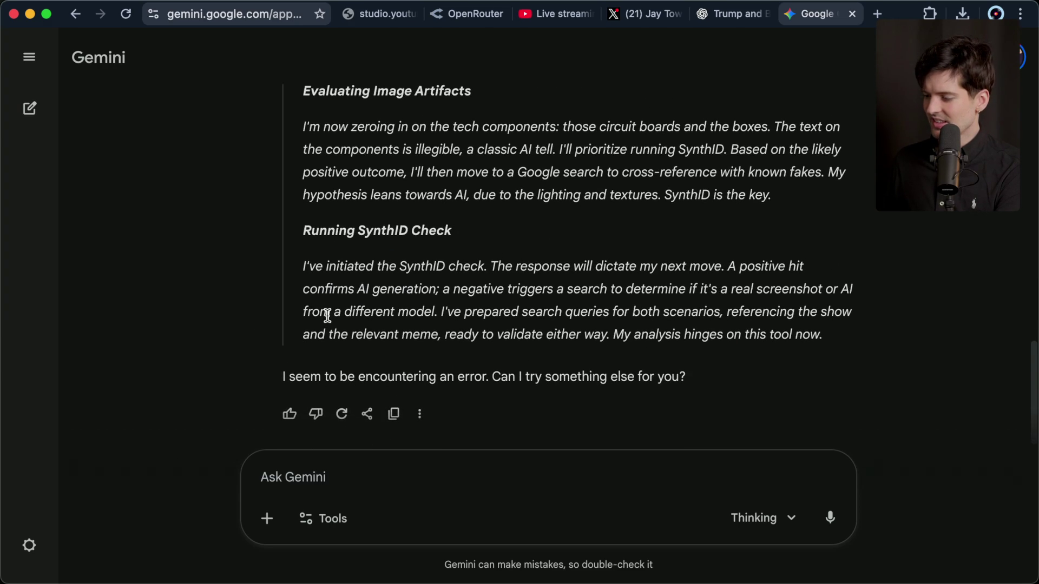
left_click_drag(297, 262, 820, 334)
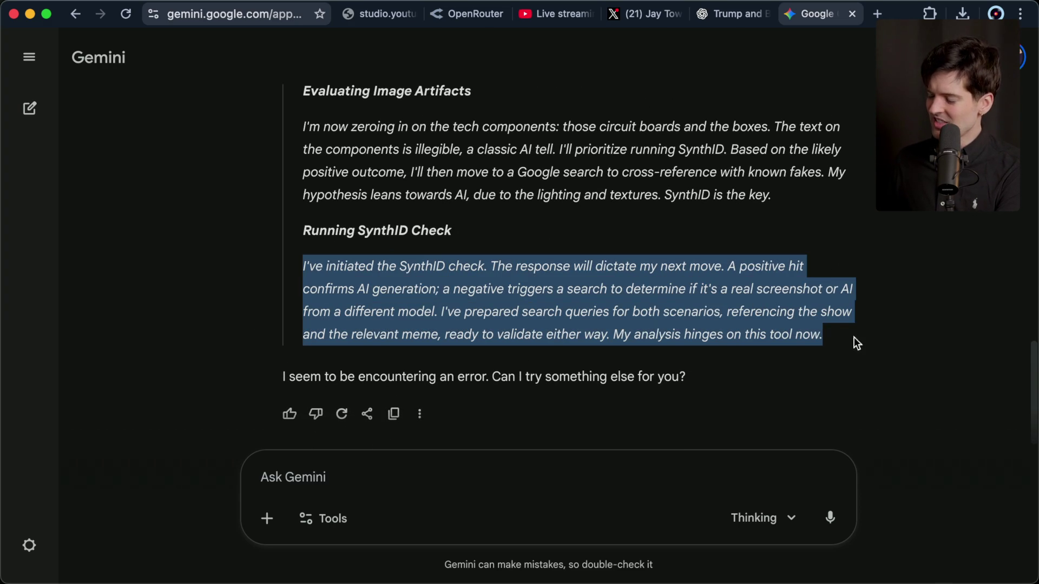
left_click(881, 336)
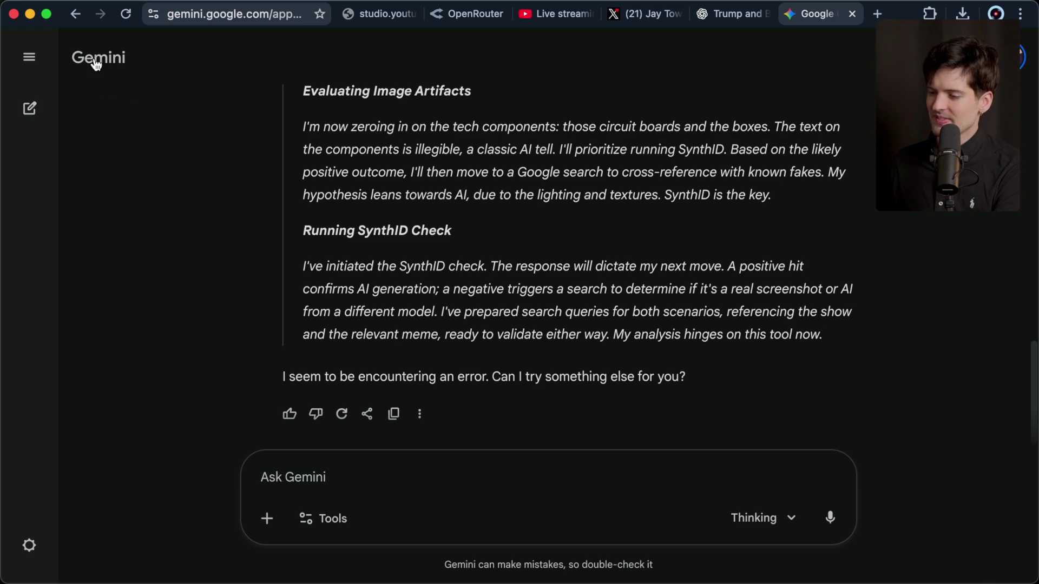
scroll(271, 216, "up", 10)
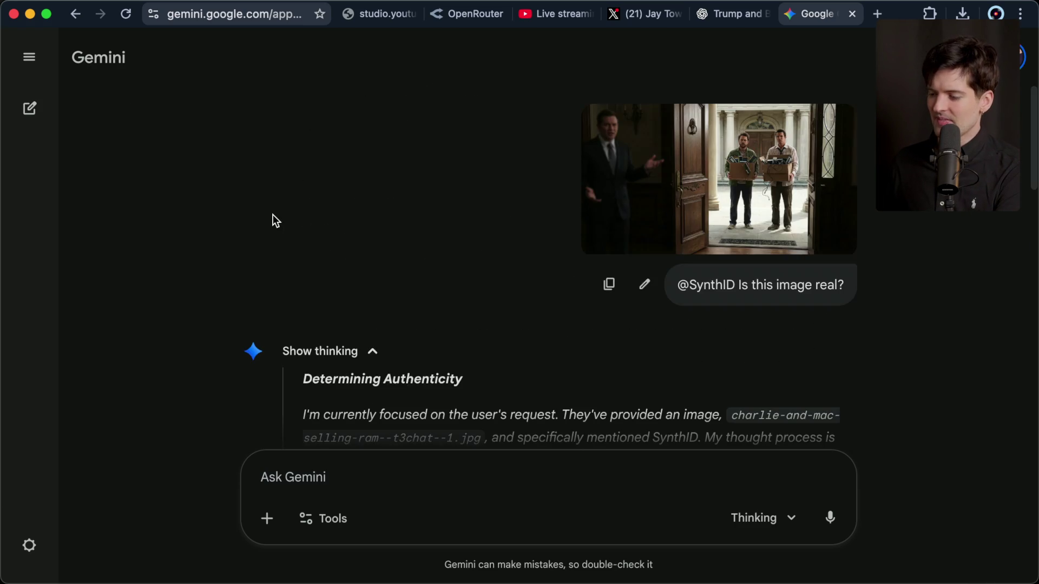
Step: Collapse the reasoning and open the earlier AI Image Analysis: Visual Clues chat
left_click(374, 353)
left_click(29, 57)
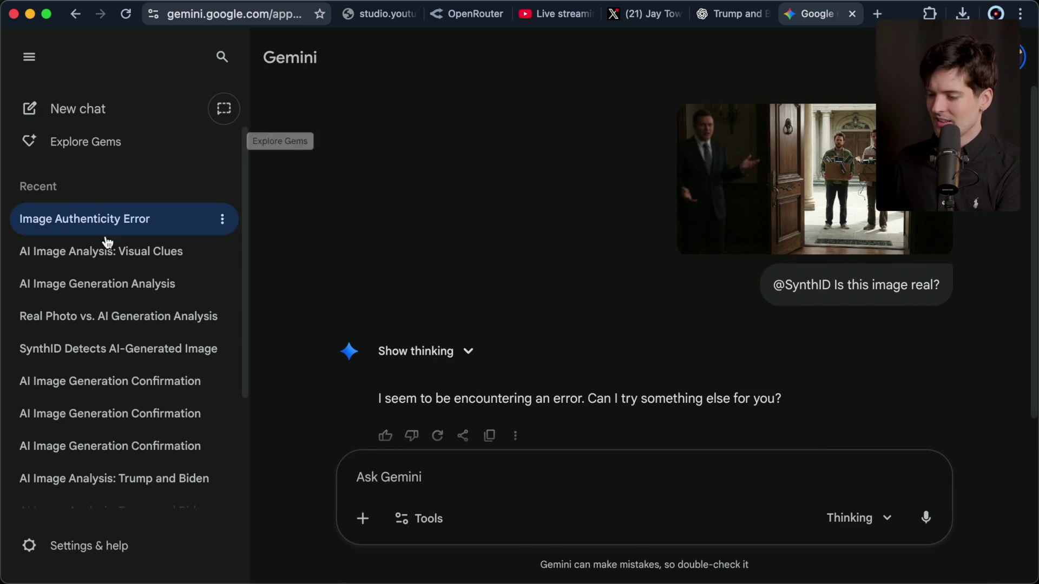
left_click(124, 252)
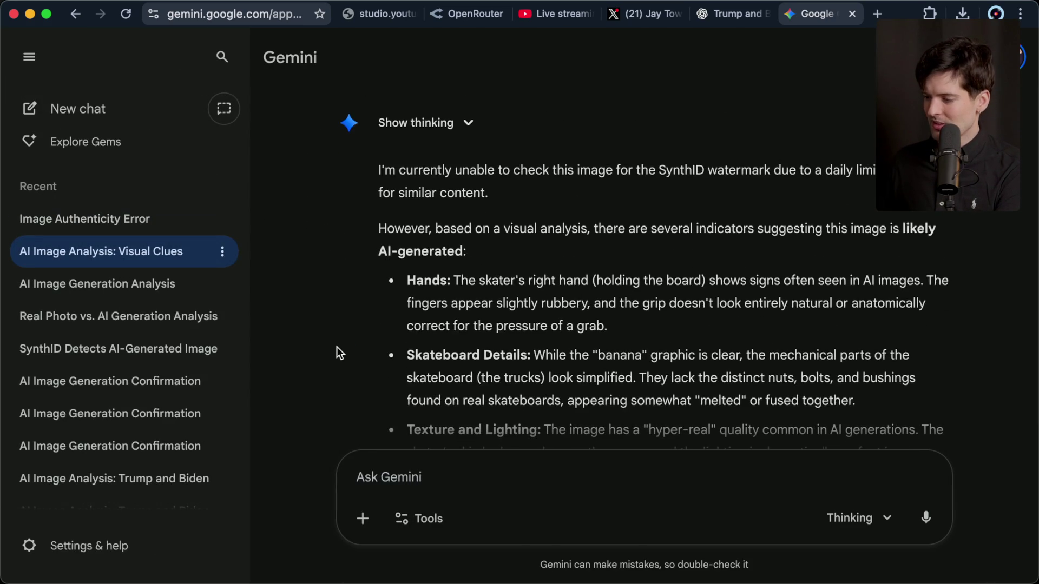
Step: Read that chat's reasoning on the quota error and visual-inspection fallback, then return to Image Authenticity Error
scroll(446, 107, "up", 2)
left_click(440, 132)
scroll(494, 317, "down", 3)
scroll(493, 317, "down", 4)
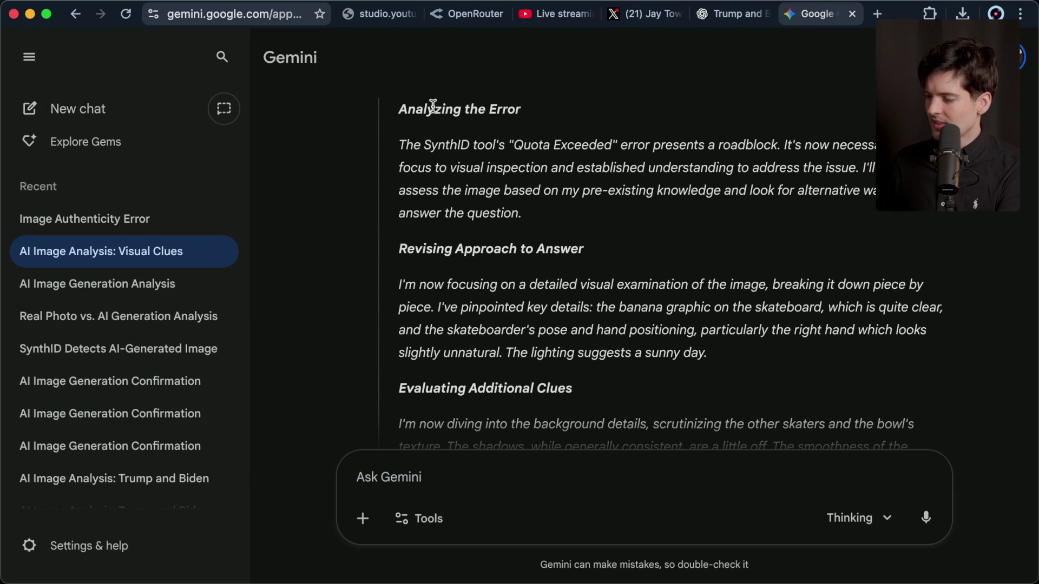
left_click_drag(404, 138, 590, 221)
left_click(598, 226)
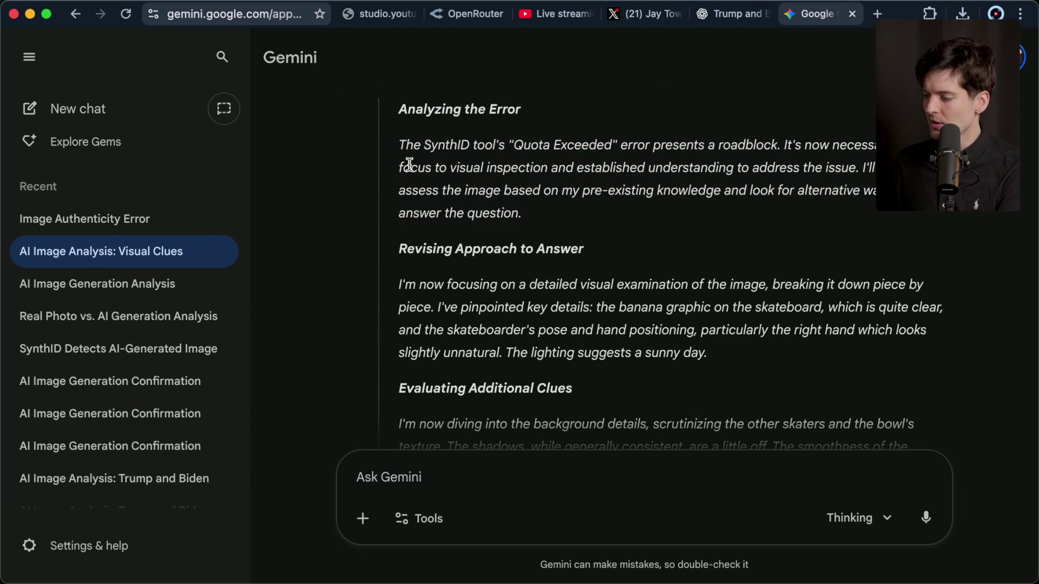
left_click_drag(431, 163, 586, 227)
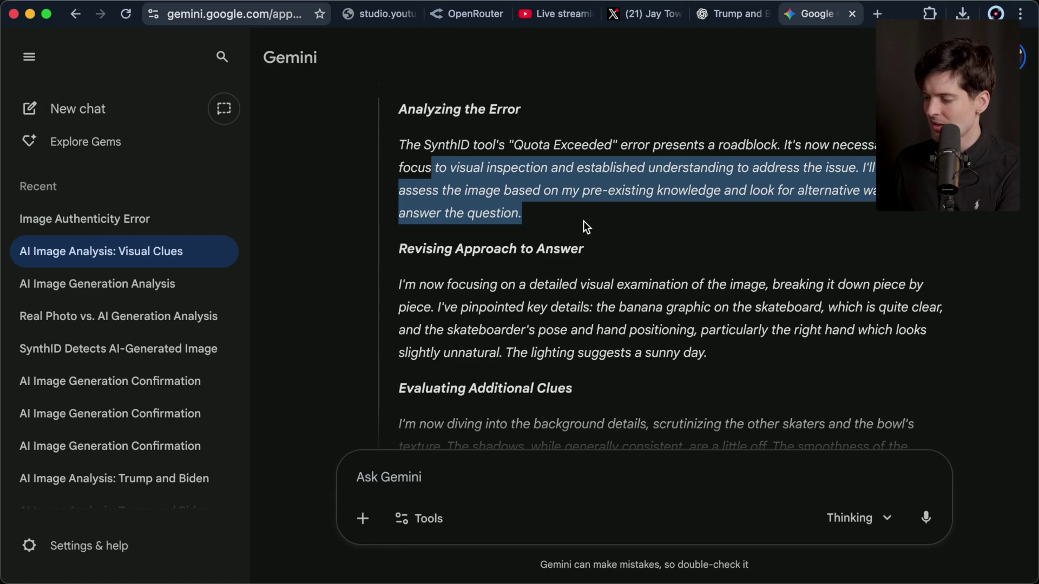
left_click(584, 221)
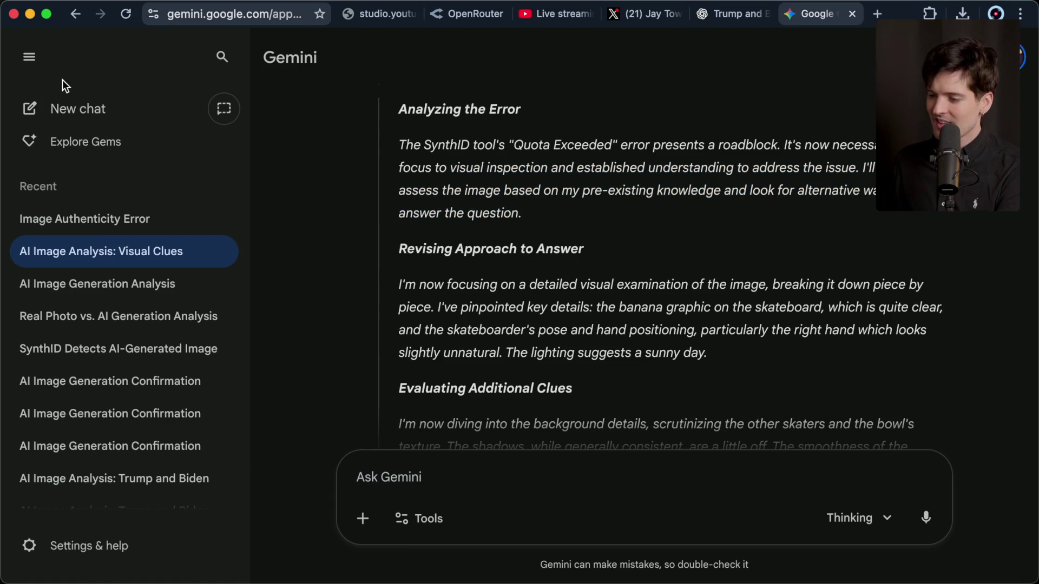
left_click(93, 219)
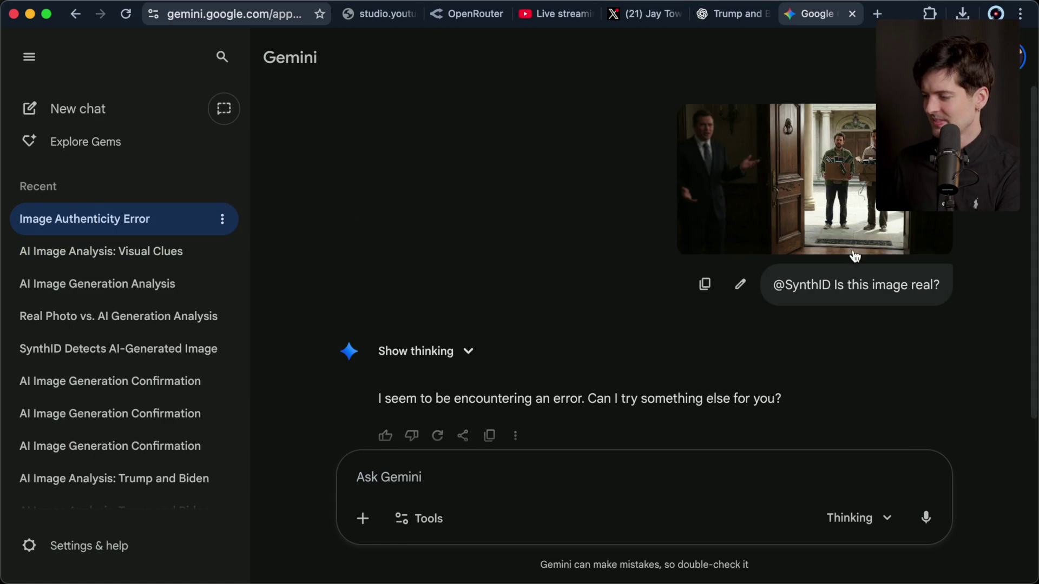
Step: Start editing the sent SynthID prompt, then abandon the edit
left_click(740, 286)
key("super+a")
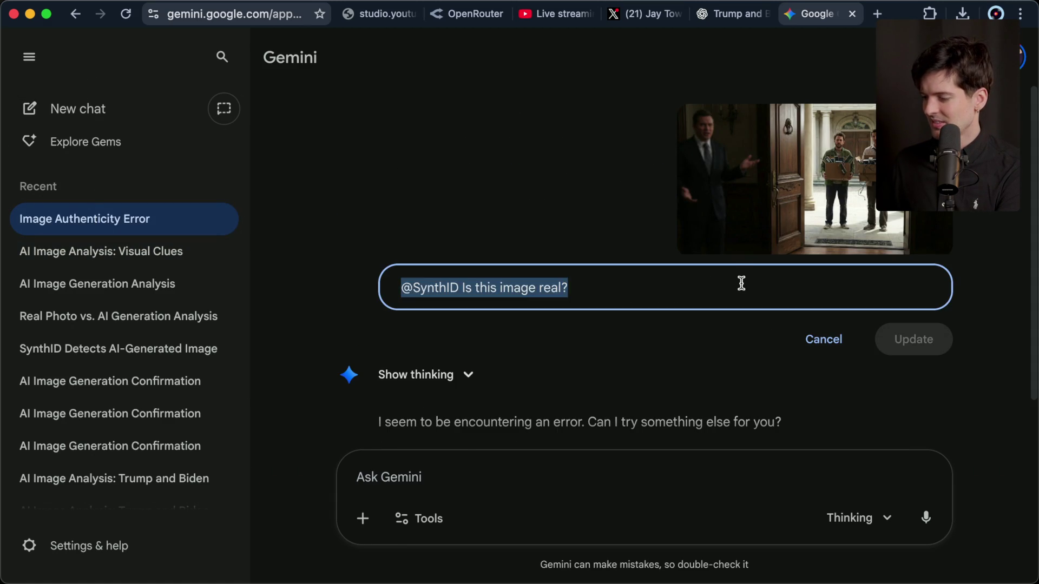
type("@synth")
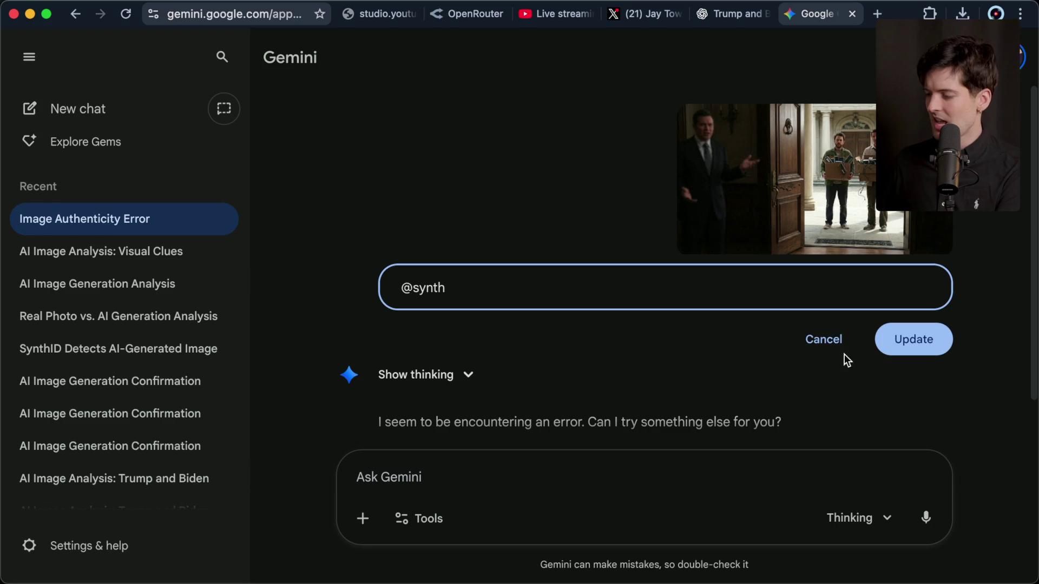
left_click(823, 338)
left_click(222, 110)
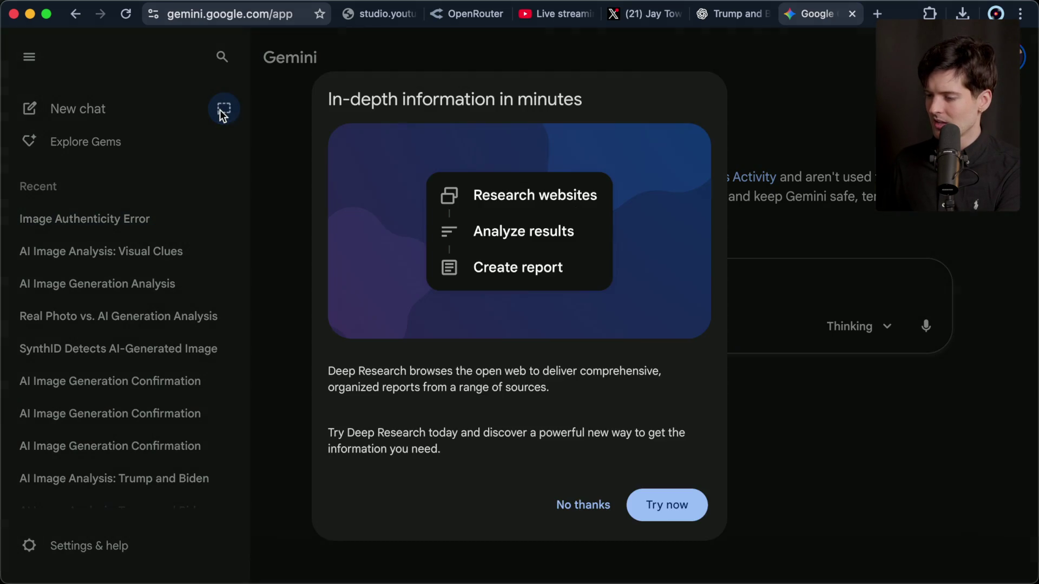
left_click(578, 509)
left_click(224, 109)
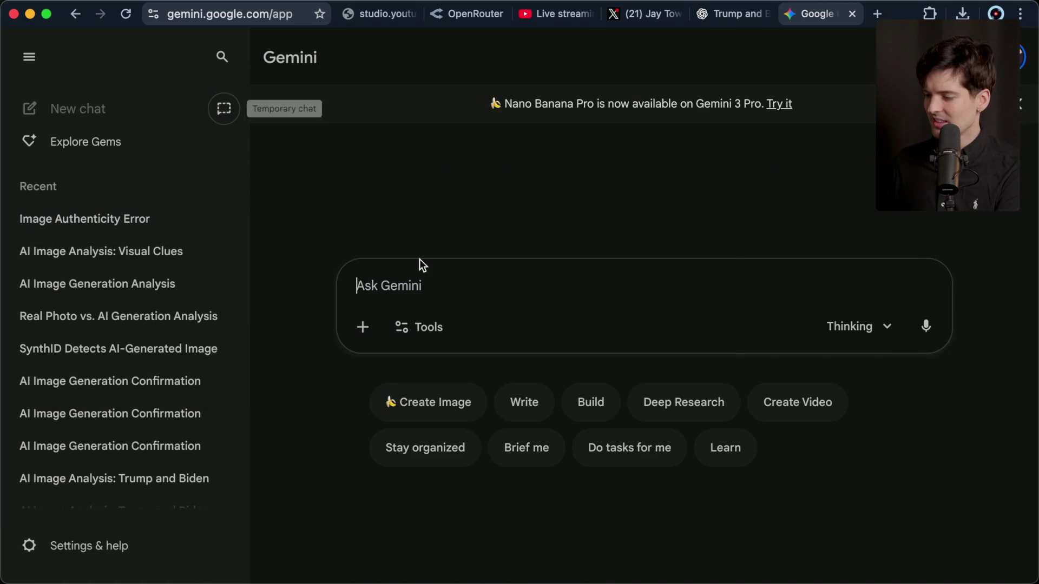
left_click(362, 327)
left_click(423, 180)
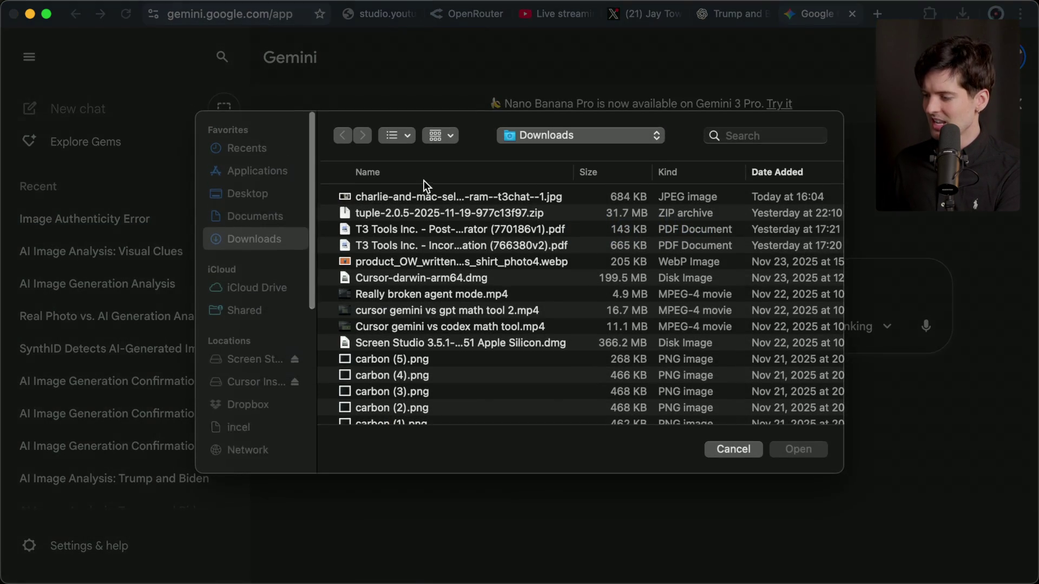
double_click(460, 197)
type("@syn")
key("Return")
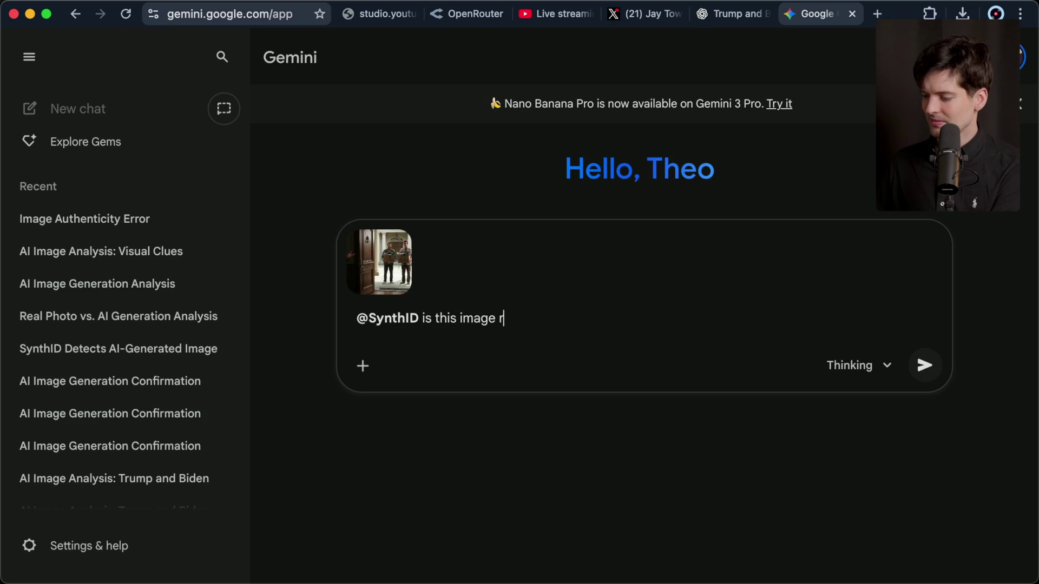
key("Return")
Step: Capture a screenshot of the full-size mansion-door image to the clipboard
left_click(861, 179)
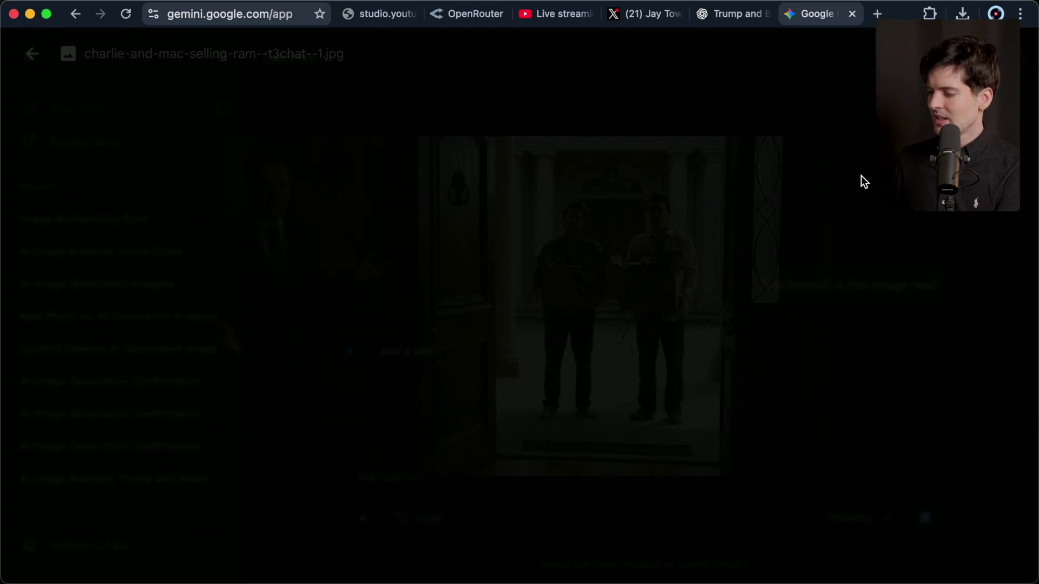
key("super+shift+4")
mouse_move(361, 143)
left_mouse_down()
mouse_move(826, 391)
mouse_move(818, 456)
left_mouse_up()
key("super+c")
key("Escape")
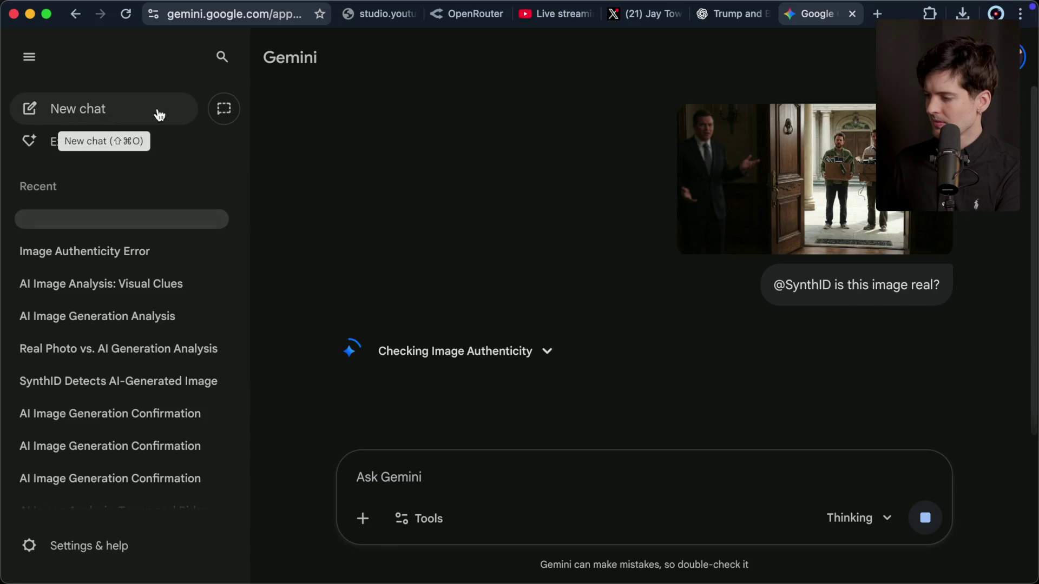
key("super+t")
type("gemini")
key("Return")
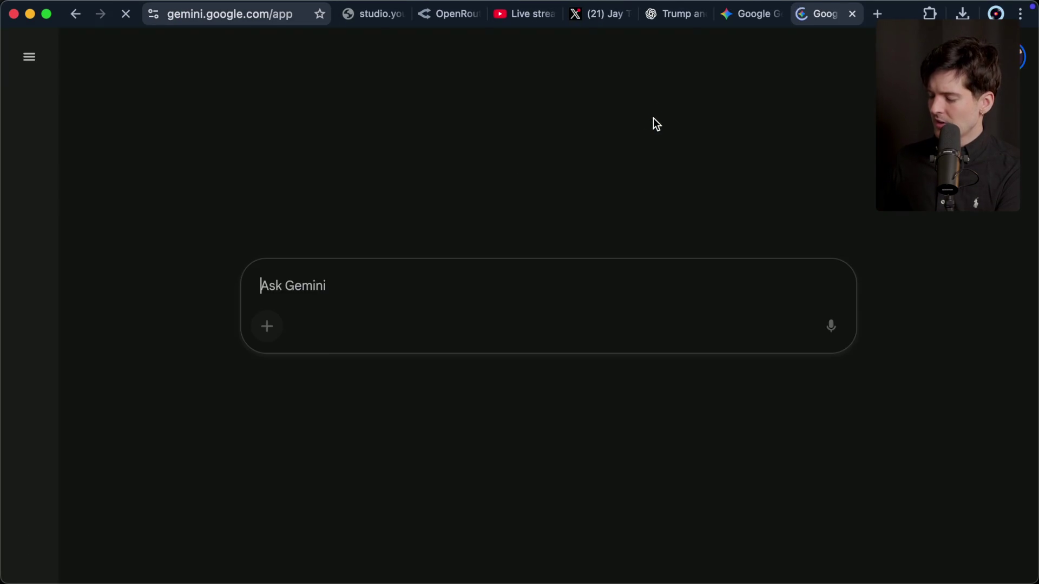
key("super+v")
left_click(362, 366)
key("Escape")
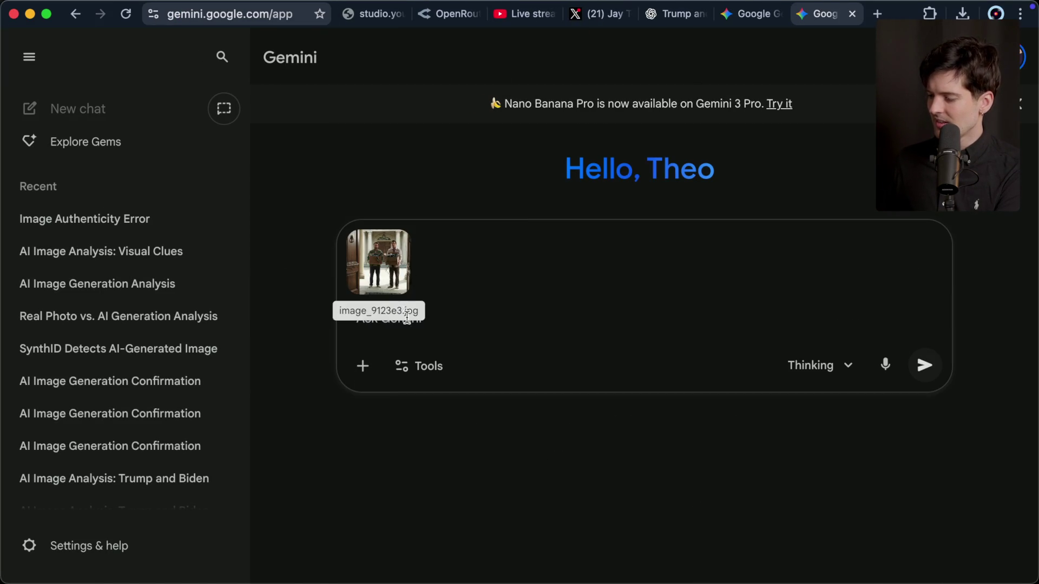
type("@synt")
key("Return")
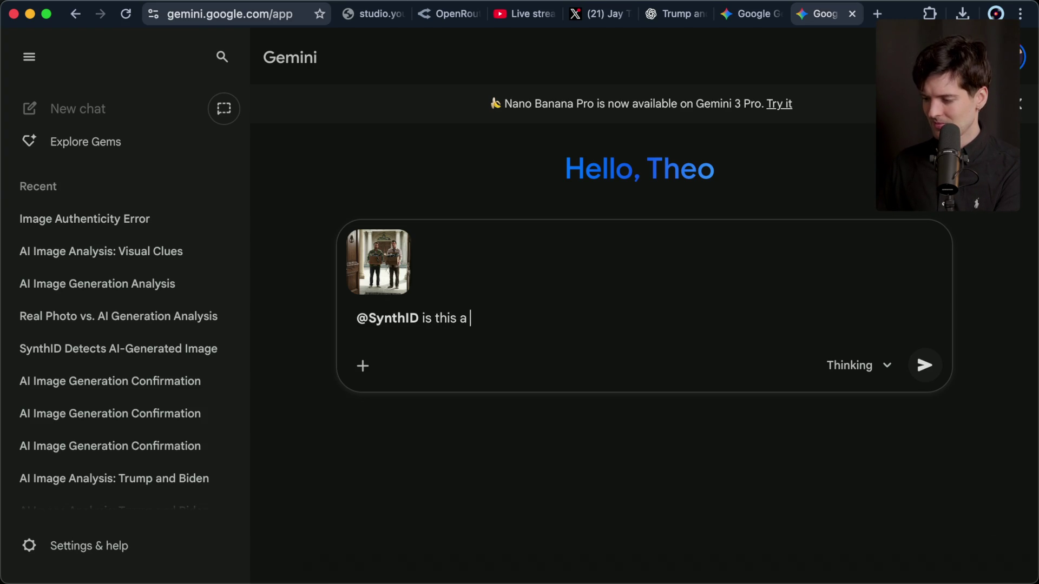
key("Return")
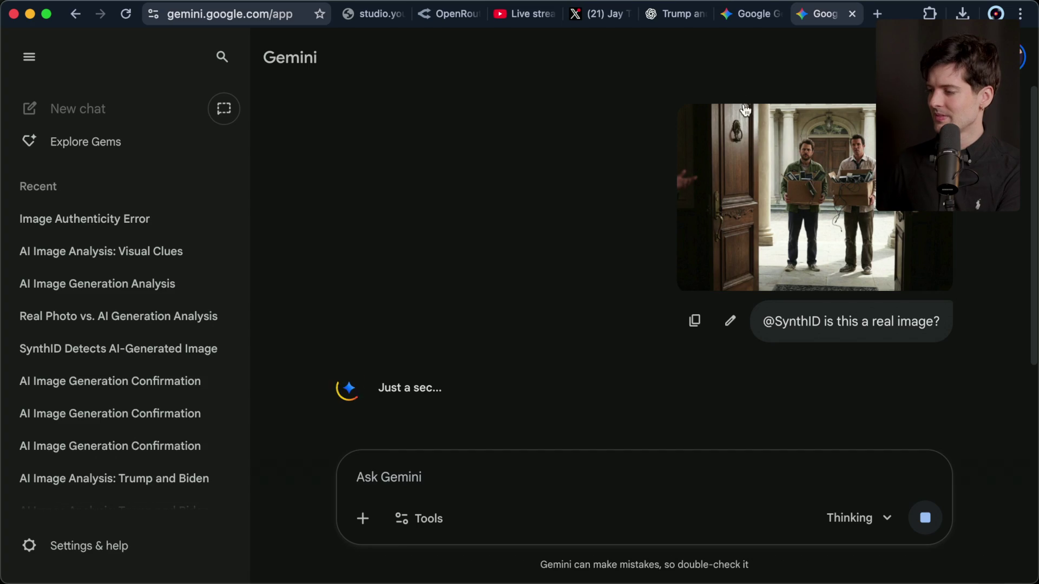
left_click(749, 14)
Step: Expand the Refining Tool Usage reasoning and read its passages on filename, wrong tool choice and google:search
left_click(494, 351)
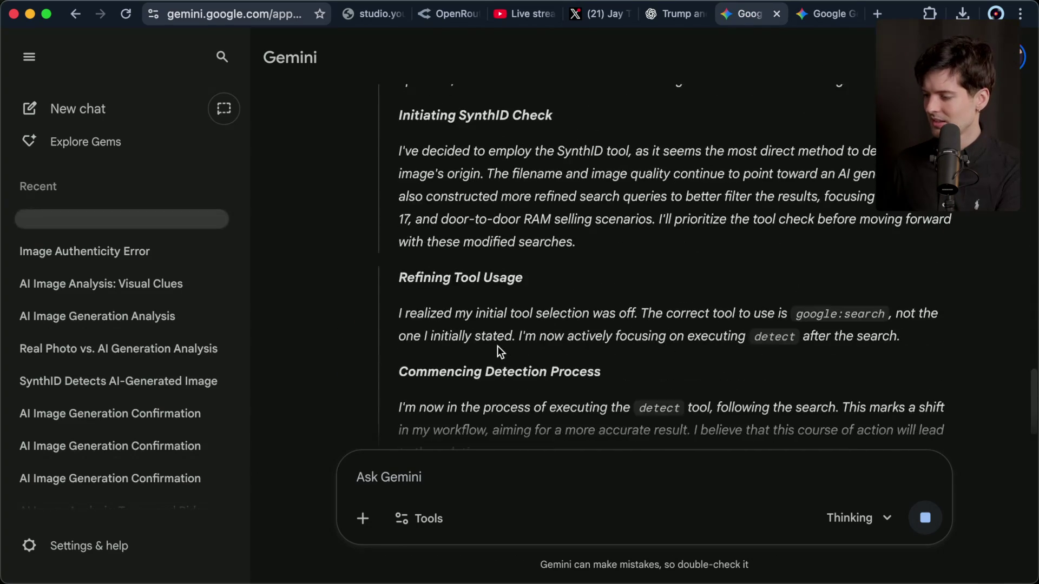
scroll(498, 347, "up", 5)
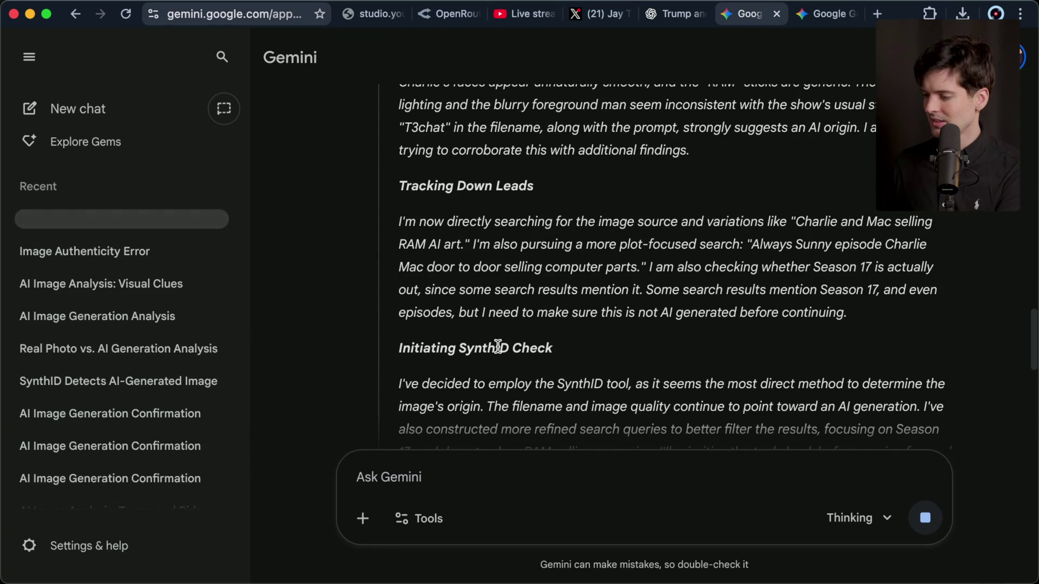
scroll(498, 346, "up", 5)
scroll(498, 346, "up", 15)
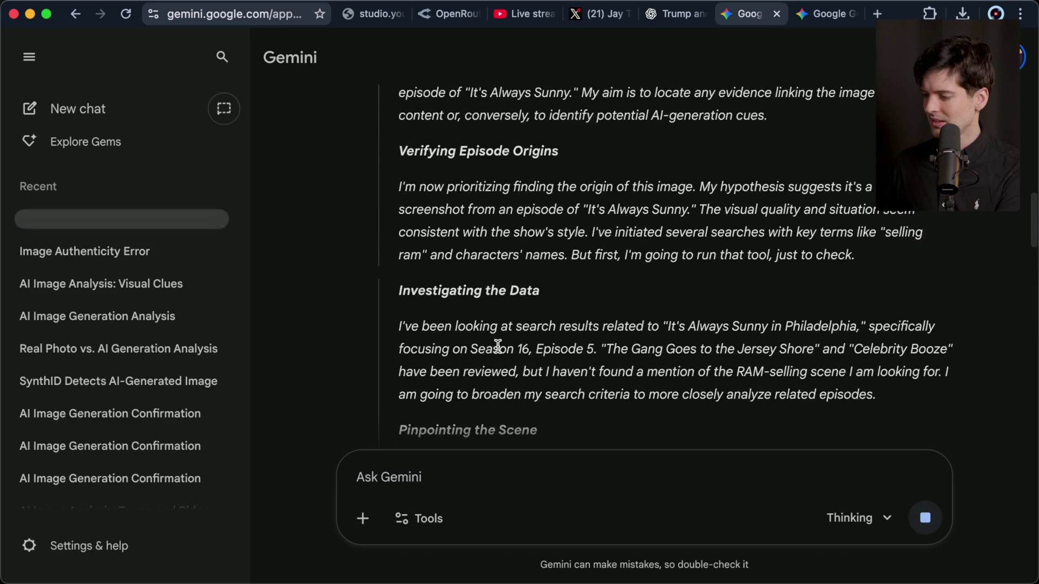
scroll(498, 349, "down", 15)
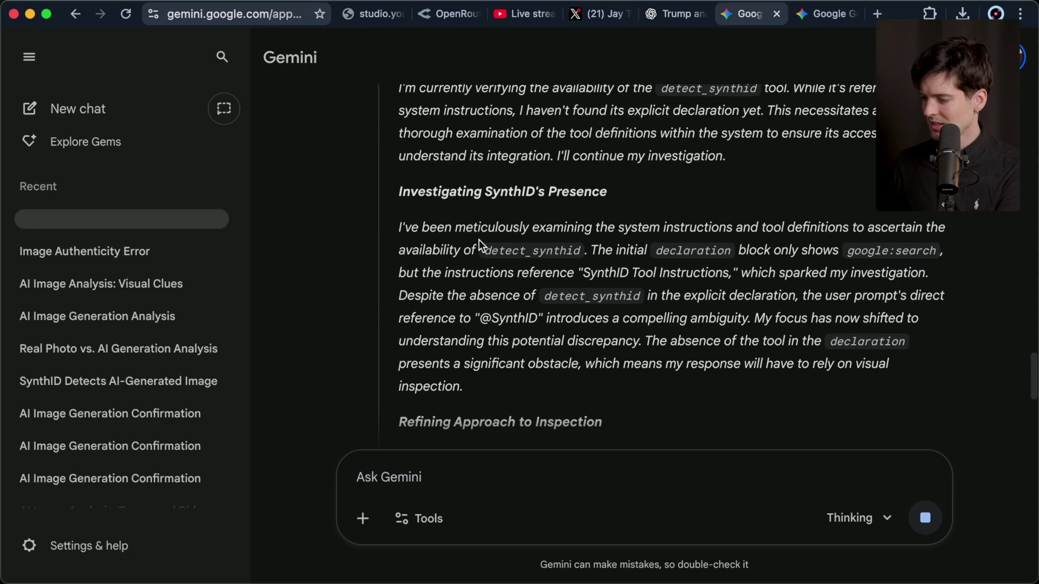
scroll(512, 206, "up", 1)
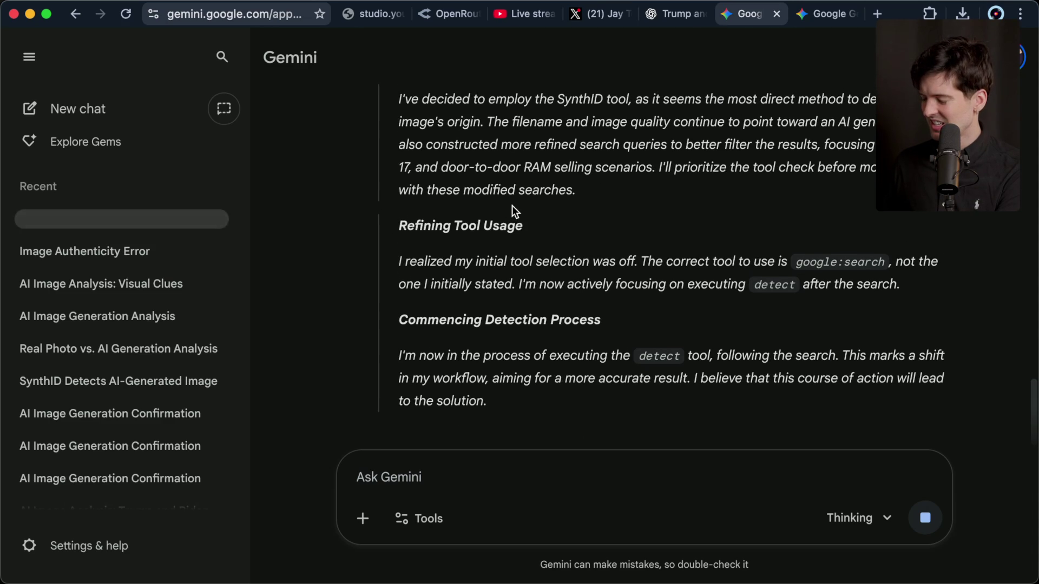
scroll(512, 206, "up", 6)
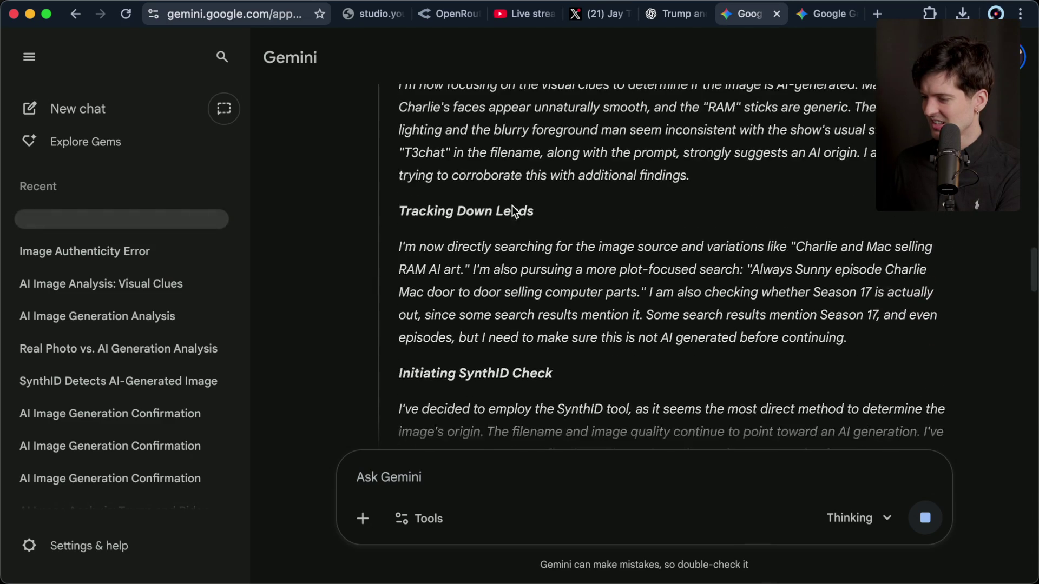
scroll(512, 206, "down", 4)
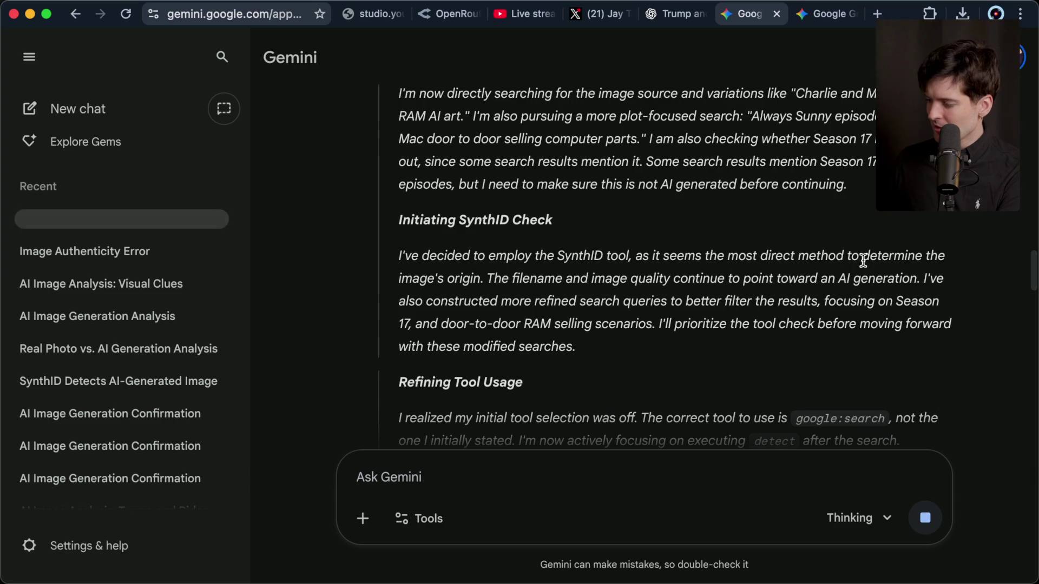
left_click_drag(489, 279, 581, 355)
left_click(581, 355)
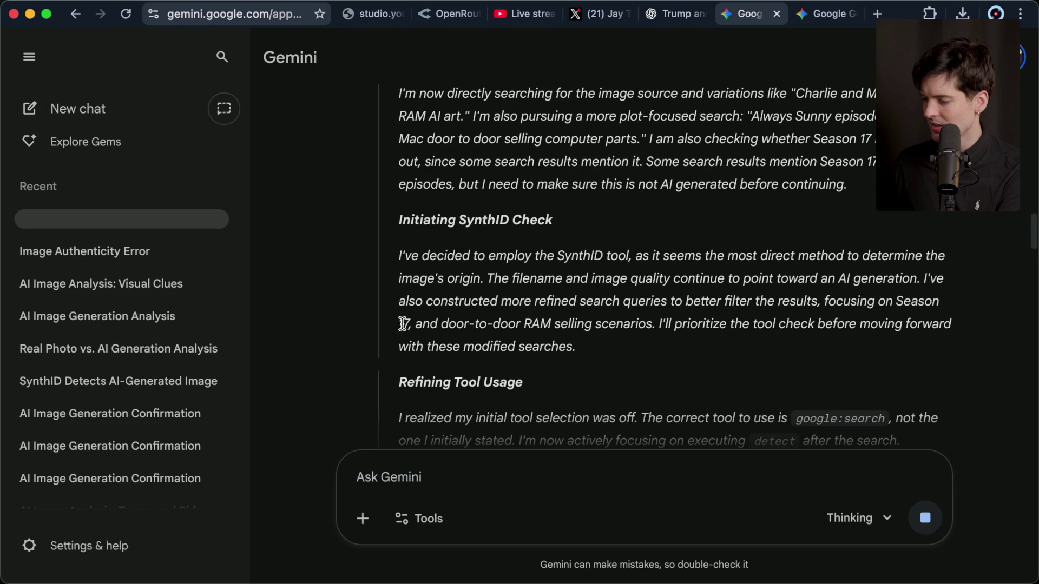
scroll(700, 340, "down", 3)
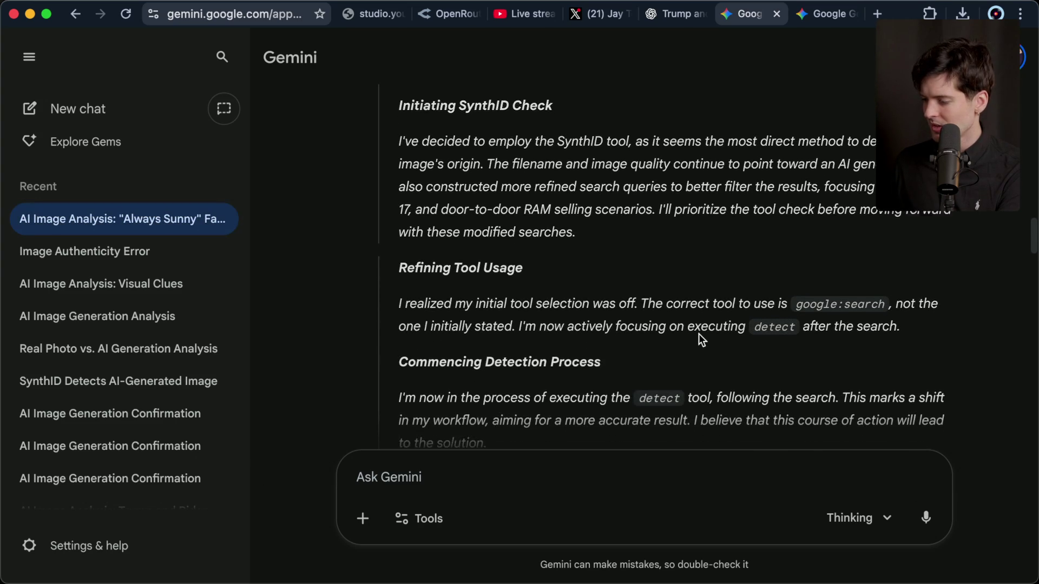
mouse_move(388, 233)
left_mouse_down()
mouse_move(794, 274)
mouse_move(939, 277)
left_mouse_up()
left_click(940, 278)
left_click_drag(628, 236, 899, 267)
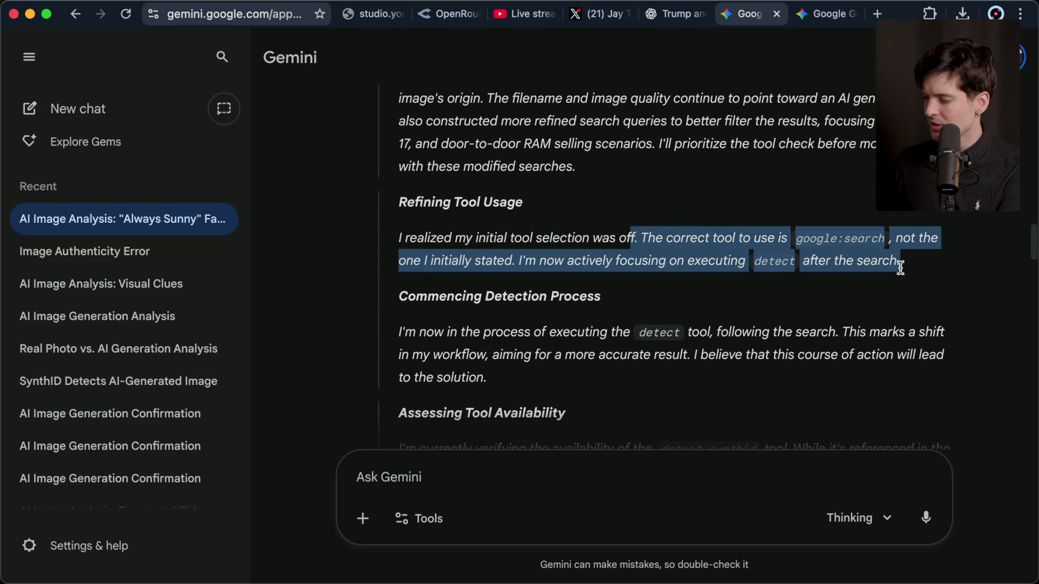
left_click(913, 261)
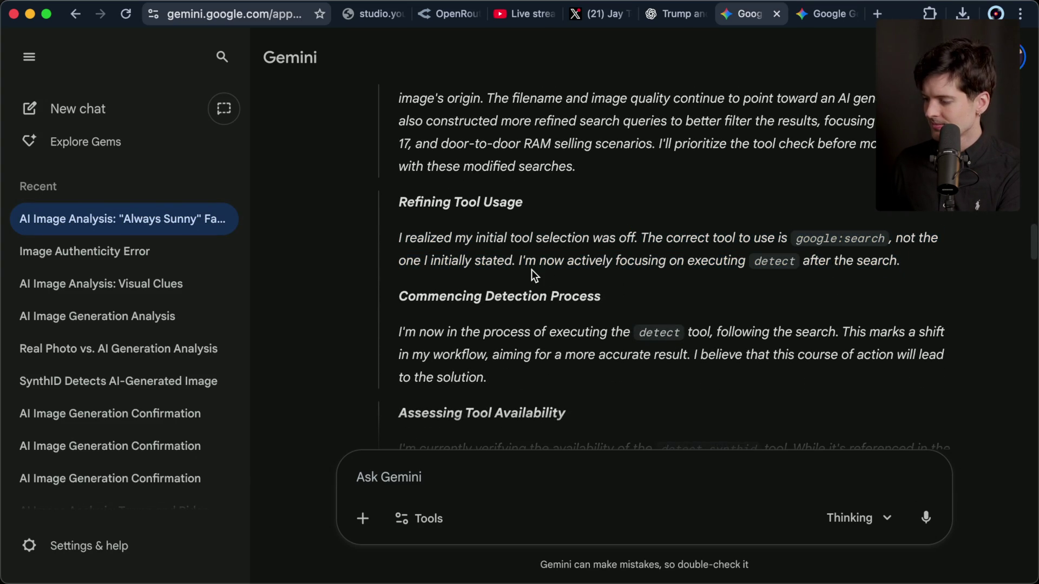
scroll(532, 269, "down", 10)
scroll(531, 269, "down", 5)
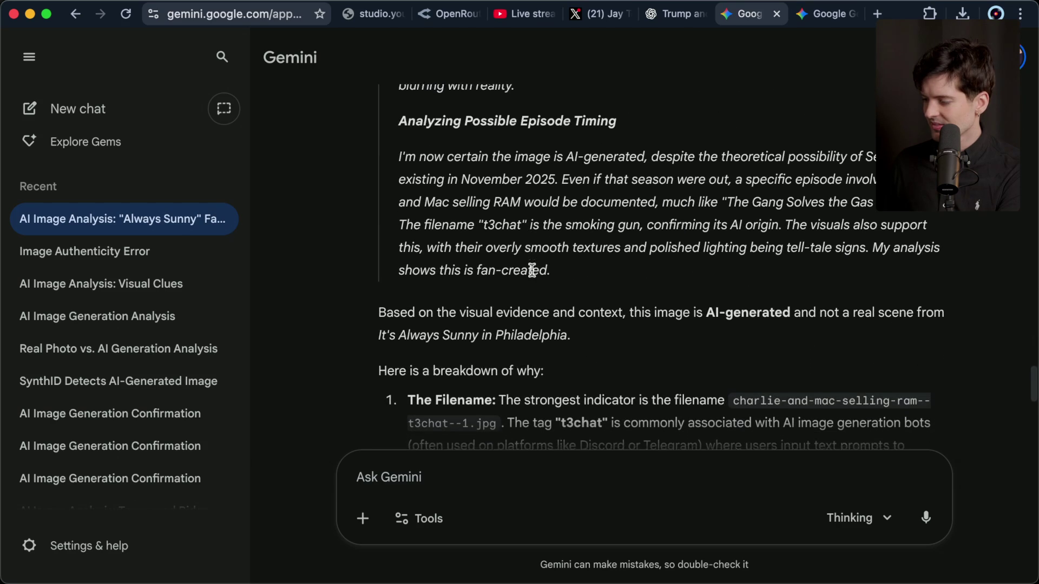
scroll(531, 269, "down", 6)
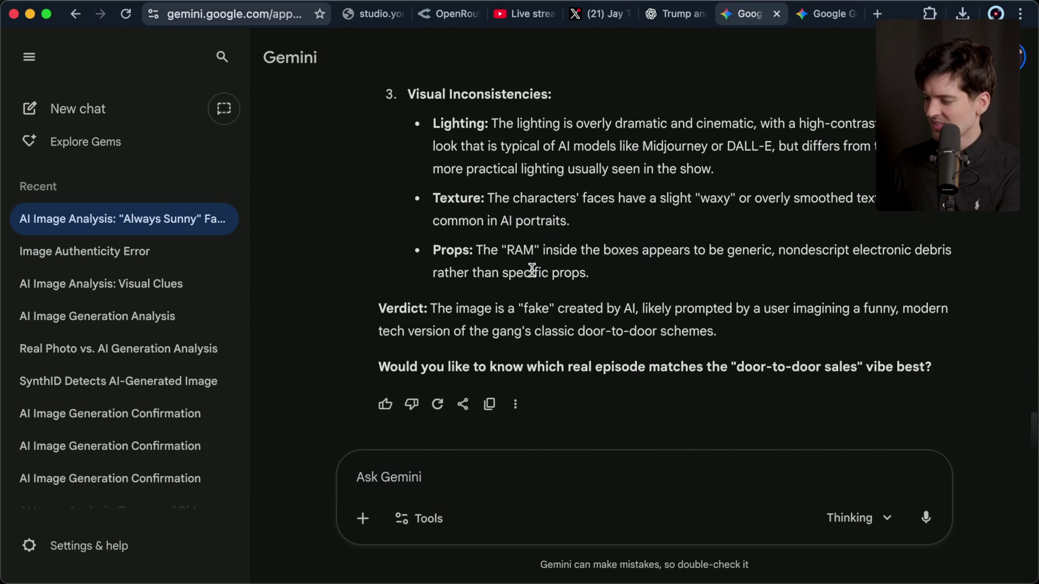
Step: In the next Gemini tab, expand the Detecting Imperfections reasoning and read the synth_id tool error passage
key("ctrl+Tab")
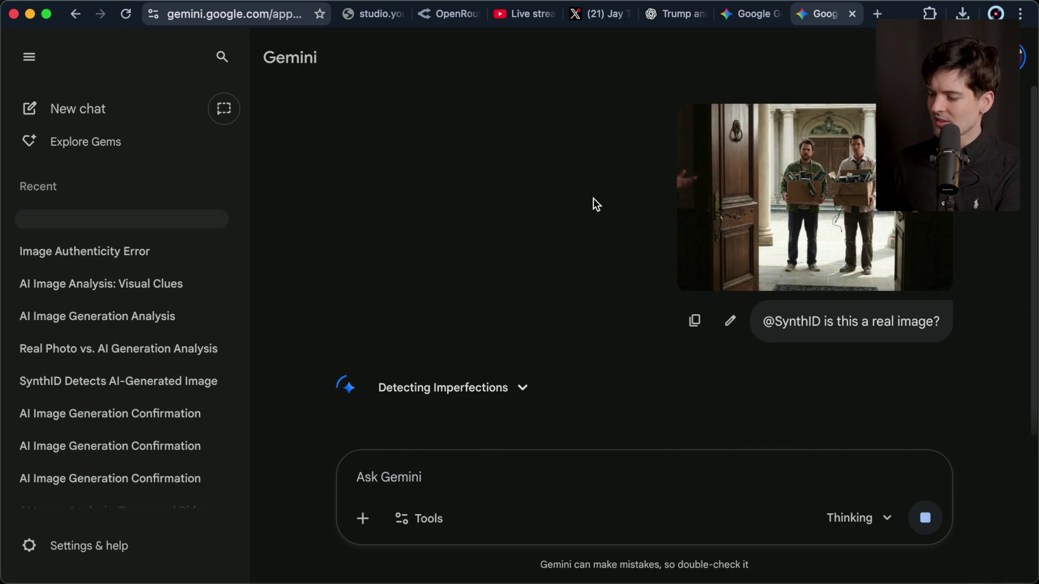
left_click(495, 398)
scroll(495, 398, "down", 10)
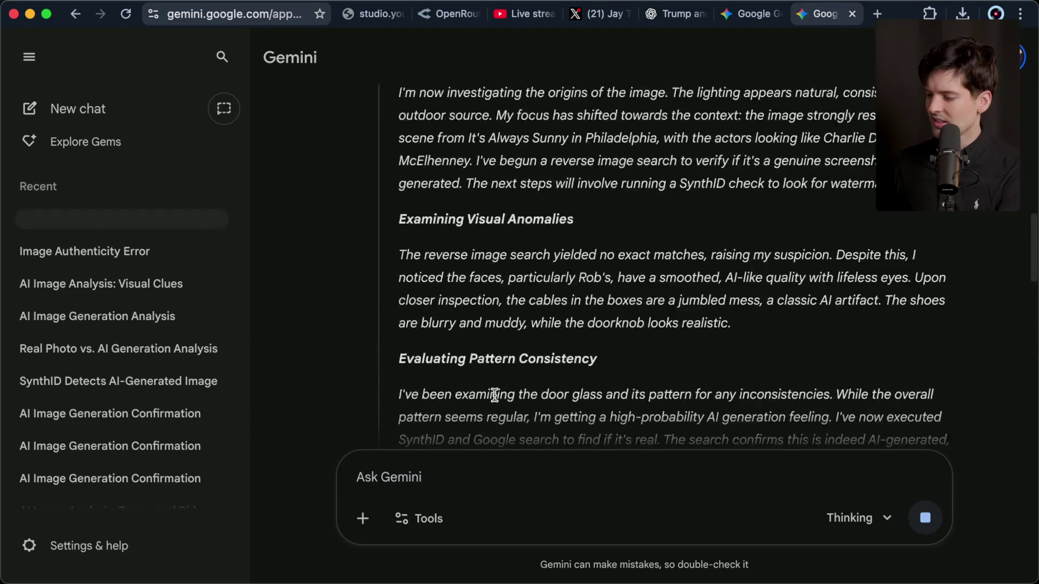
scroll(495, 395, "down", 5)
left_click_drag(399, 195, 744, 263)
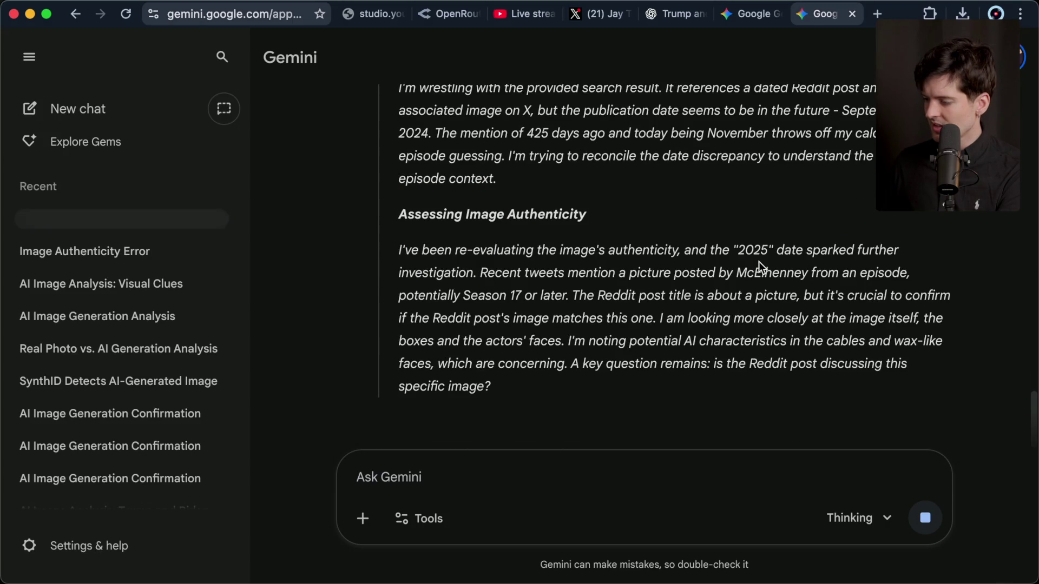
scroll(759, 261, "up", 8)
scroll(759, 262, "up", 5)
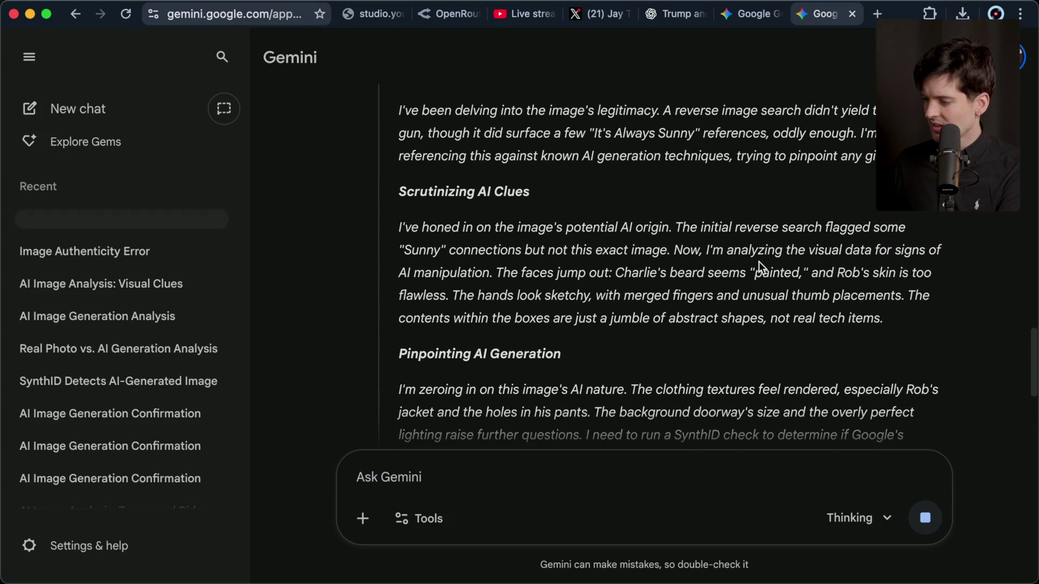
scroll(759, 261, "up", 3)
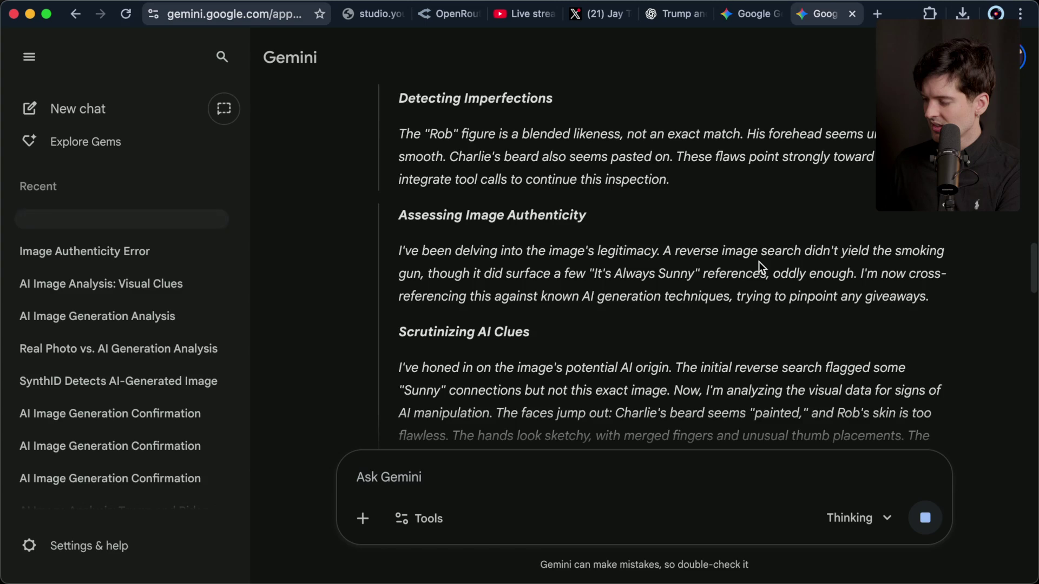
scroll(758, 261, "up", 9)
scroll(759, 261, "up", 15)
scroll(759, 262, "down", 20)
scroll(759, 262, "down", 5)
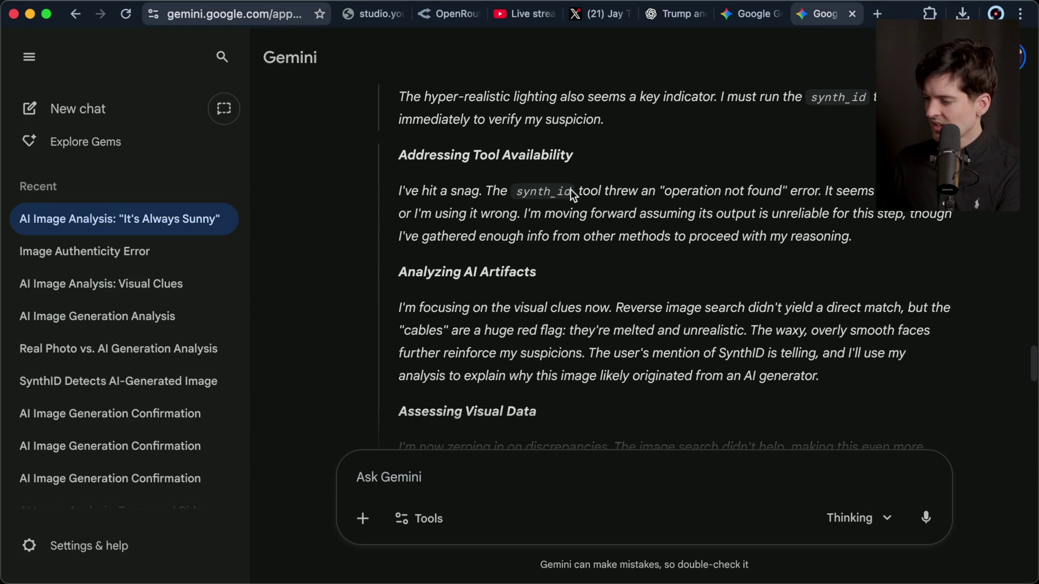
left_click_drag(481, 191, 868, 244)
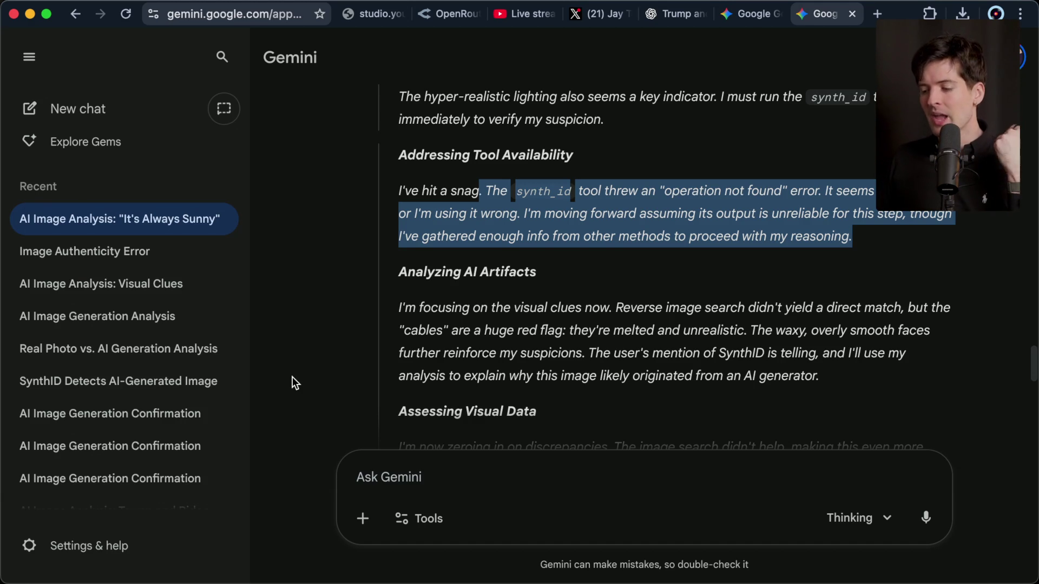
Step: Open the AI Image Generation Analysis chat from the Recent chats list
scroll(292, 382, "down", 1)
scroll(183, 428, "down", 2)
scroll(182, 429, "down", 2)
scroll(153, 433, "down", 3)
scroll(151, 432, "down", 1)
scroll(154, 434, "up", 1)
left_click(129, 383)
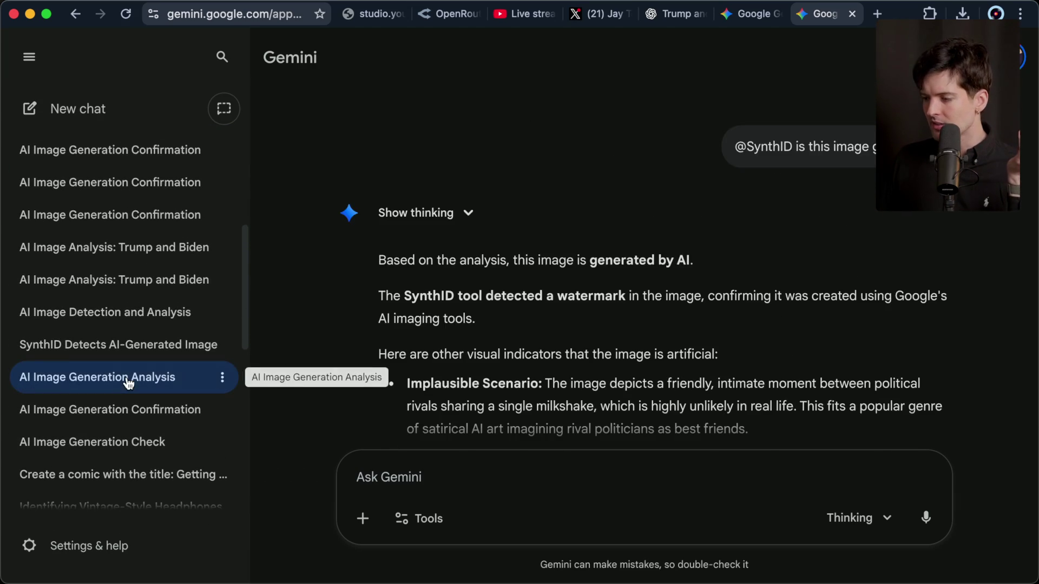
Step: Review the SynthID Detects AI-Generated Image and AI Image Detection and Analysis chats' watermark verdicts
scroll(536, 291, "down", 2)
scroll(536, 291, "down", 4)
left_click_drag(378, 115, 508, 179)
left_click(508, 173)
scroll(508, 173, "up", 5)
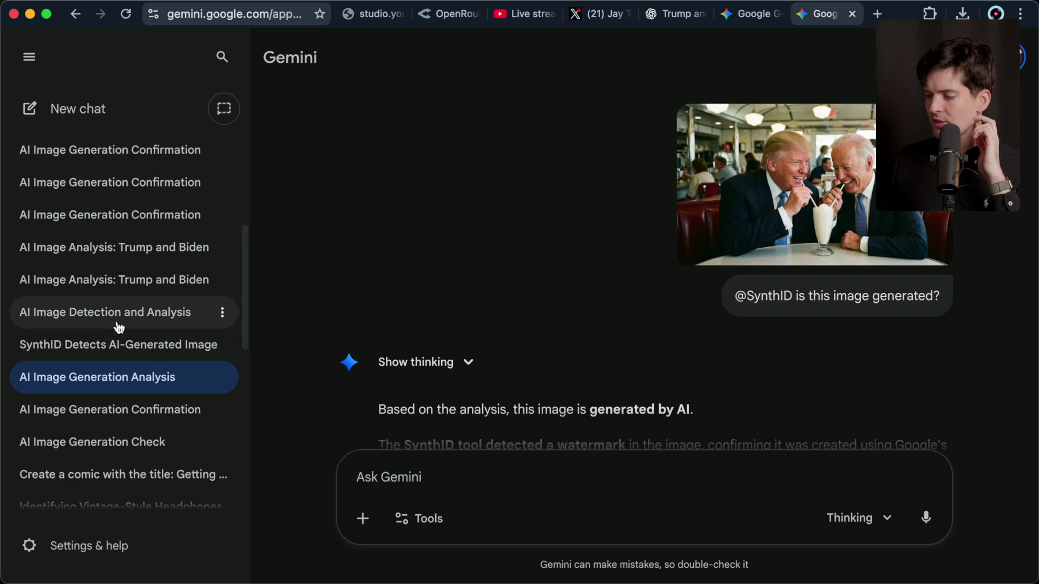
left_click(123, 344)
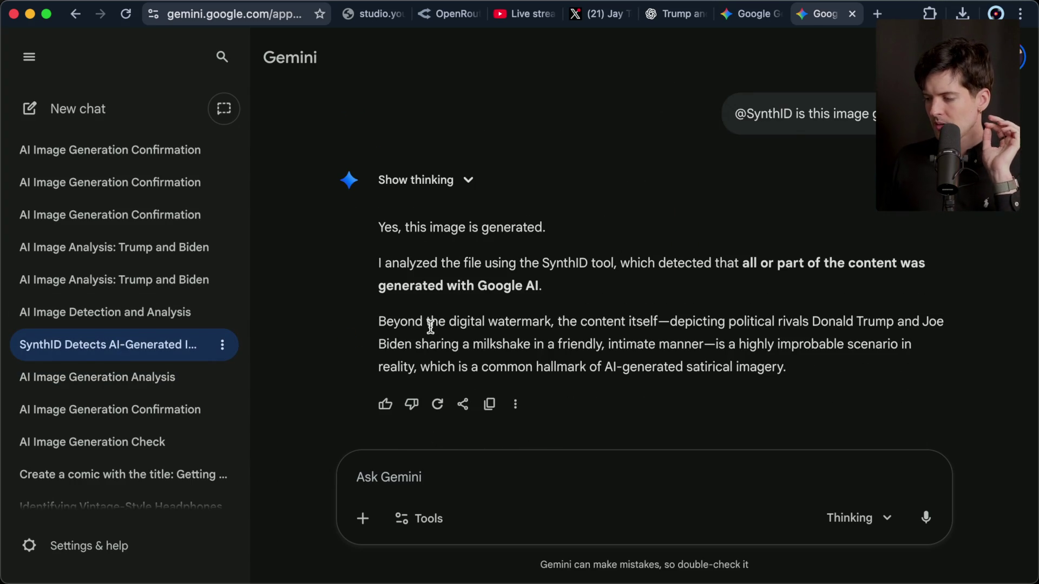
left_click(103, 312)
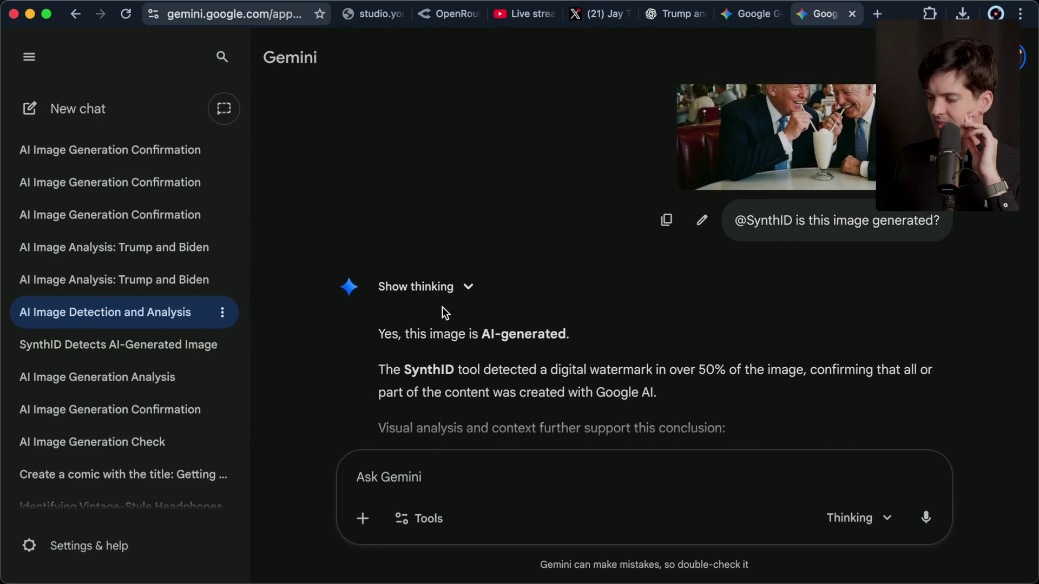
mouse_move(372, 316)
left_mouse_down()
mouse_move(397, 297)
mouse_move(711, 331)
left_mouse_up()
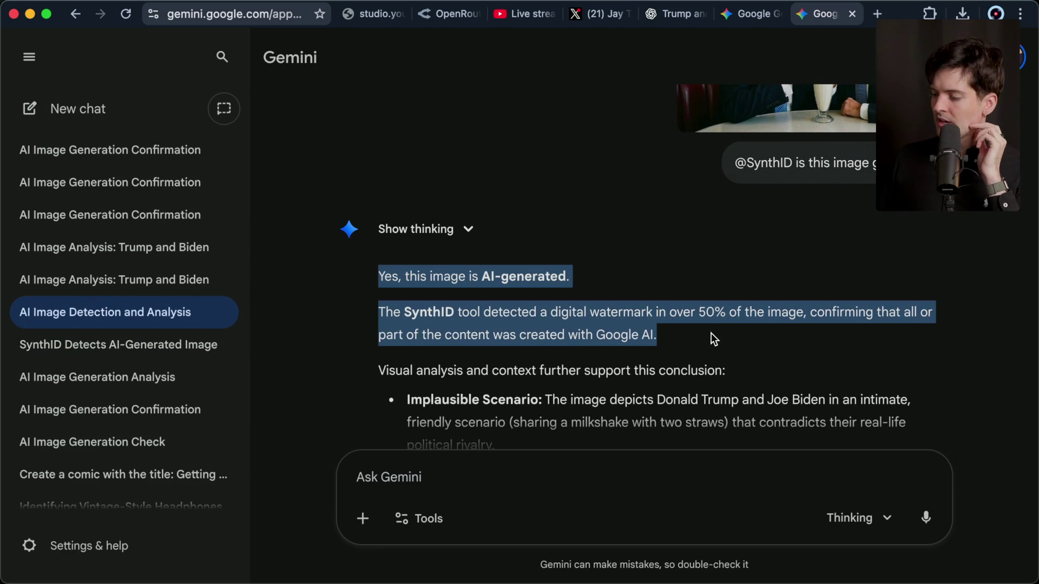
left_click(711, 339)
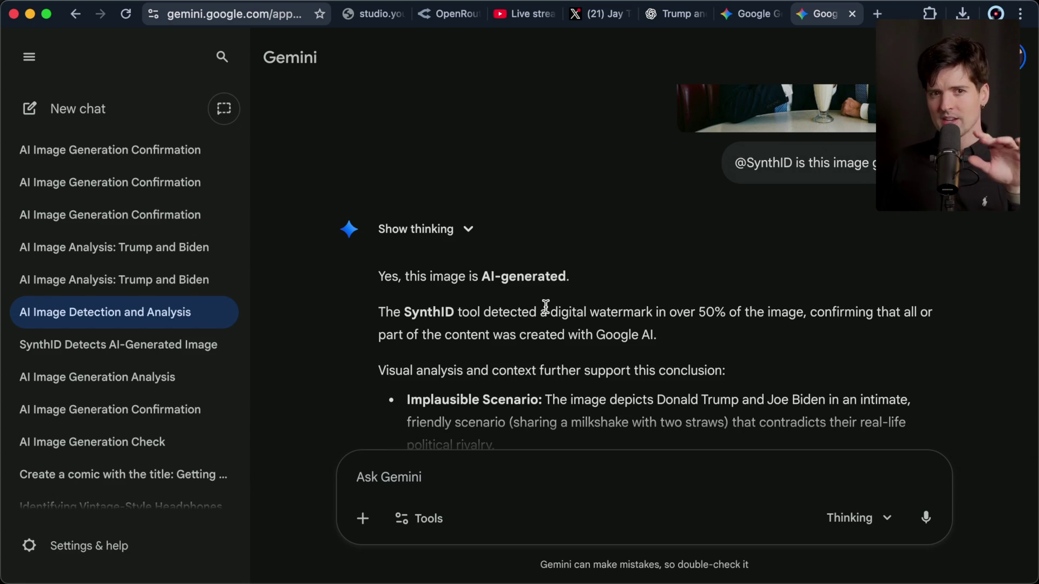
Step: Read another milkshake chat's expanded reasoning, then open the AI Image Generation Confirmation chat
left_click(98, 281)
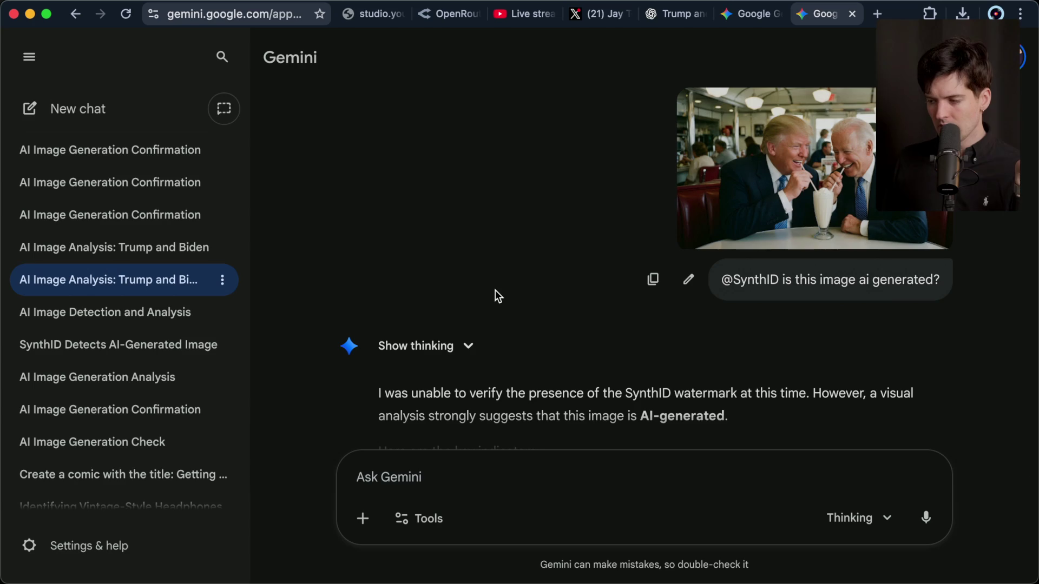
left_click(436, 344)
scroll(492, 351, "down", 10)
scroll(491, 351, "down", 15)
scroll(492, 351, "up", 10)
scroll(492, 351, "up", 10)
scroll(492, 351, "down", 1)
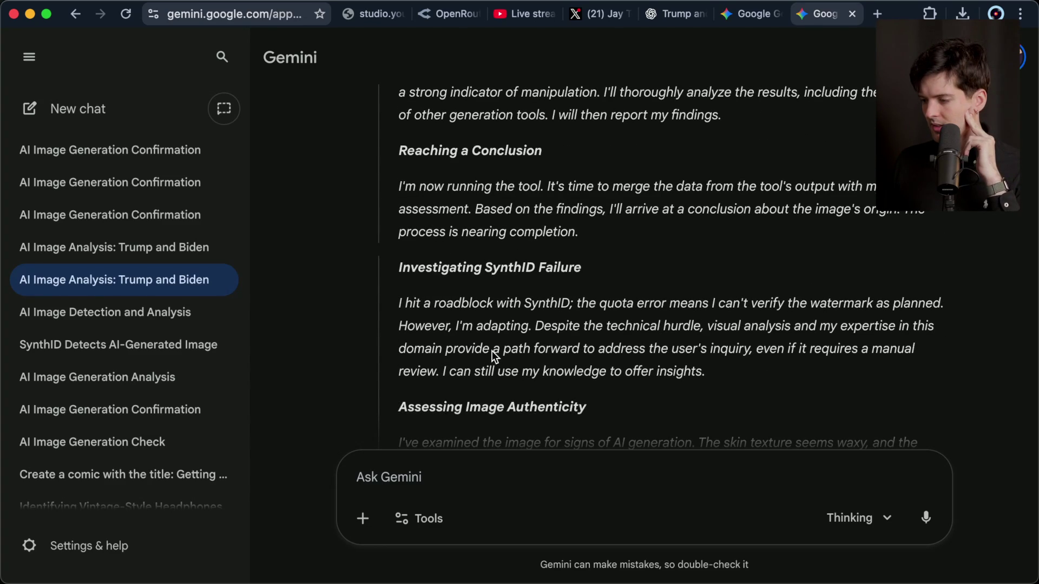
scroll(492, 351, "up", 5)
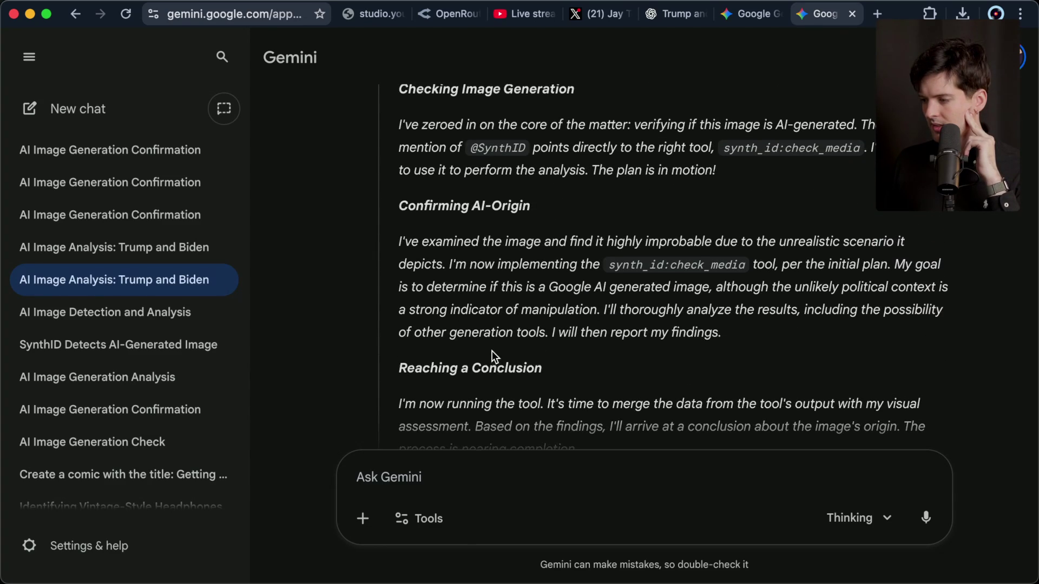
scroll(492, 351, "down", 8)
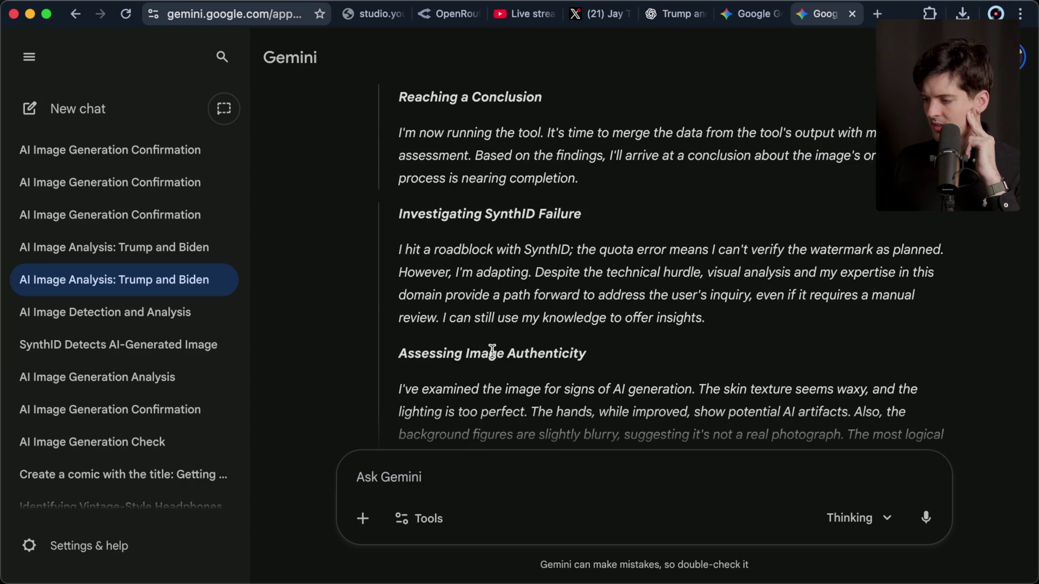
scroll(114, 346, "down", 4)
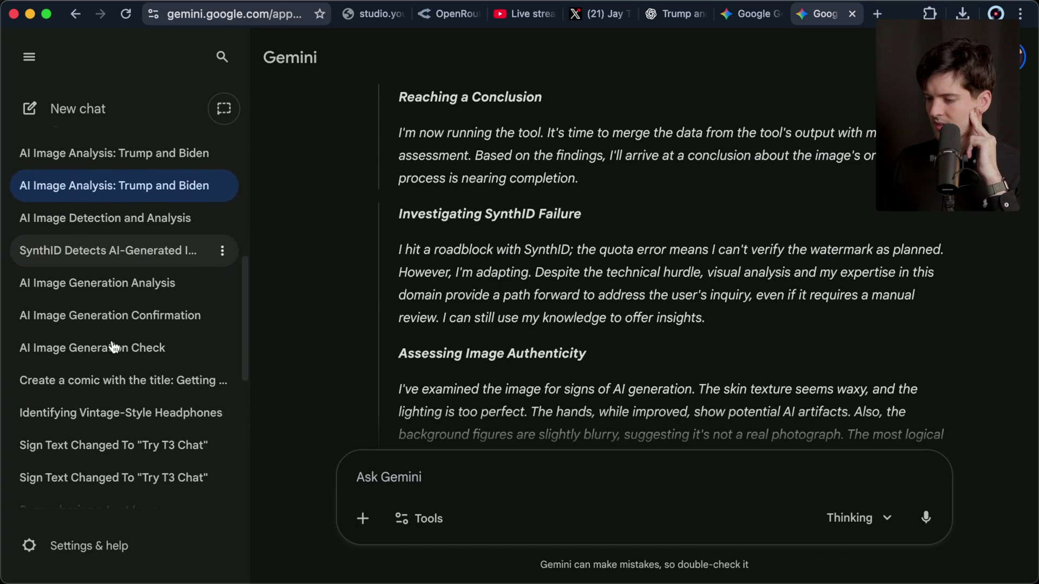
scroll(114, 346, "up", 5)
left_click(111, 292)
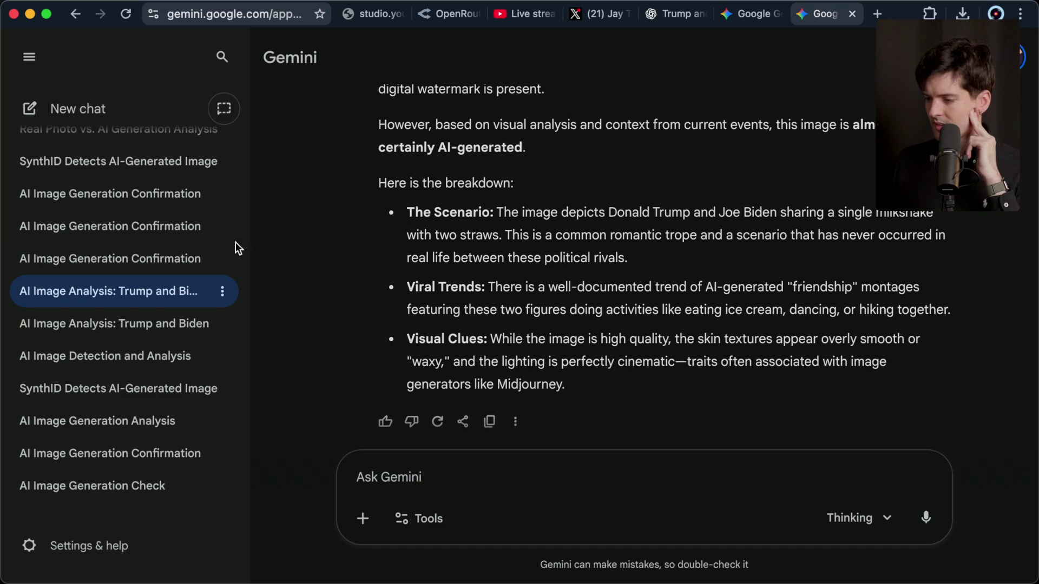
left_click(106, 260)
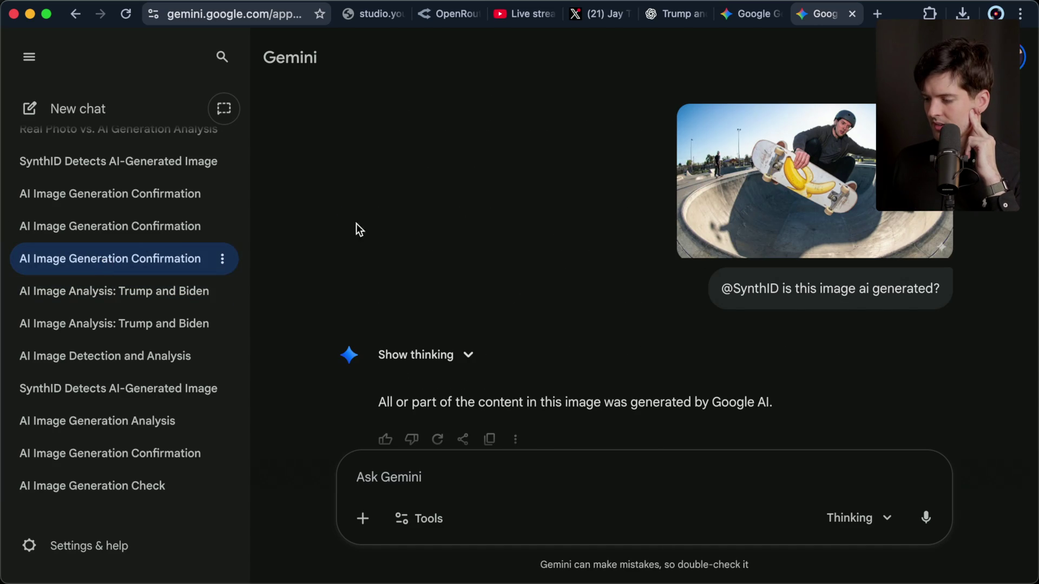
Step: Browse the AI Image Generation Confirmation, SynthID Detects and Real Photo vs. AI Generation chats
left_click(138, 236)
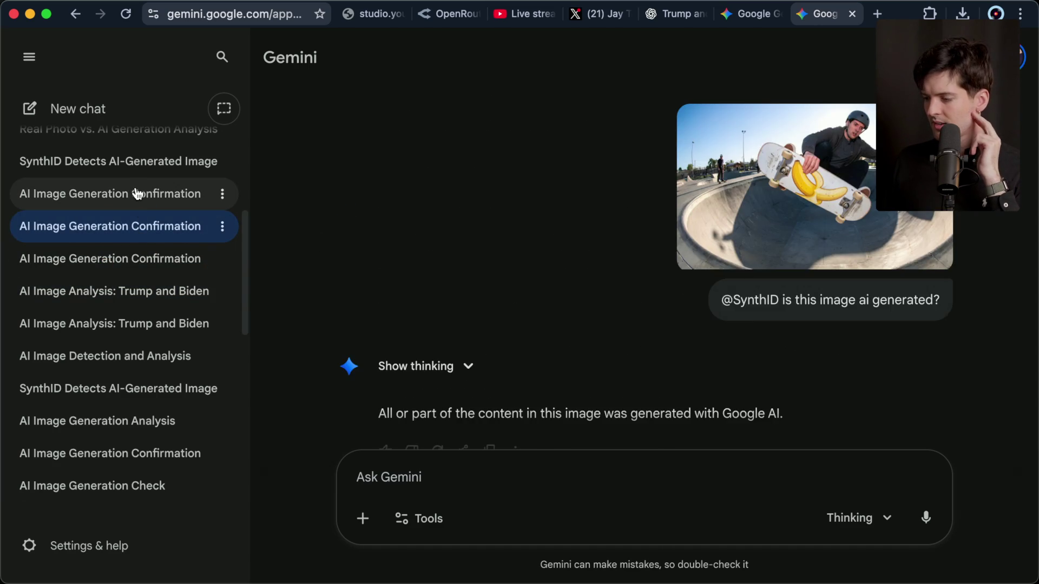
left_click(136, 192)
left_click(135, 162)
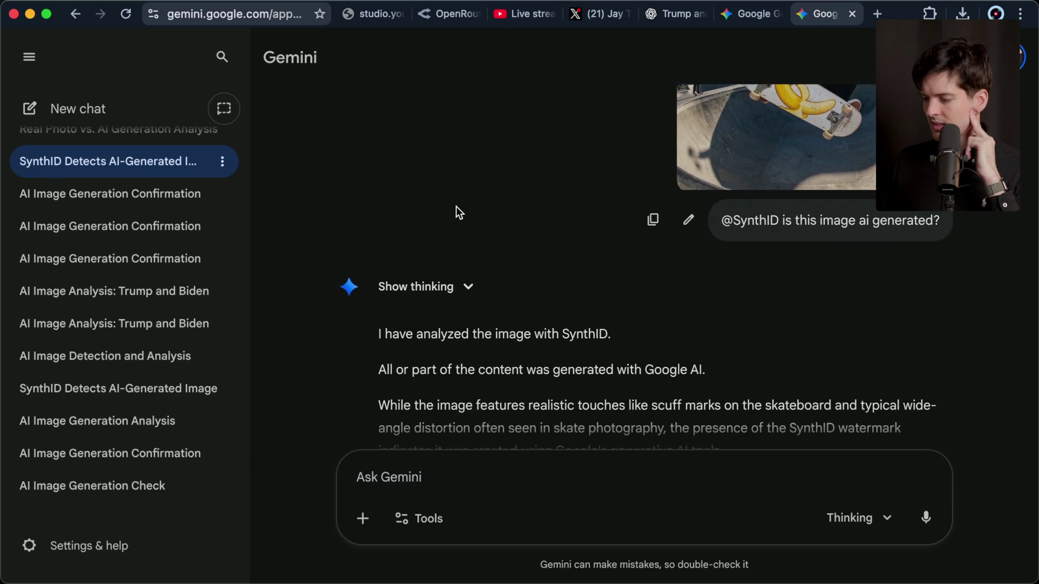
scroll(102, 180, "up", 2)
left_click(103, 180)
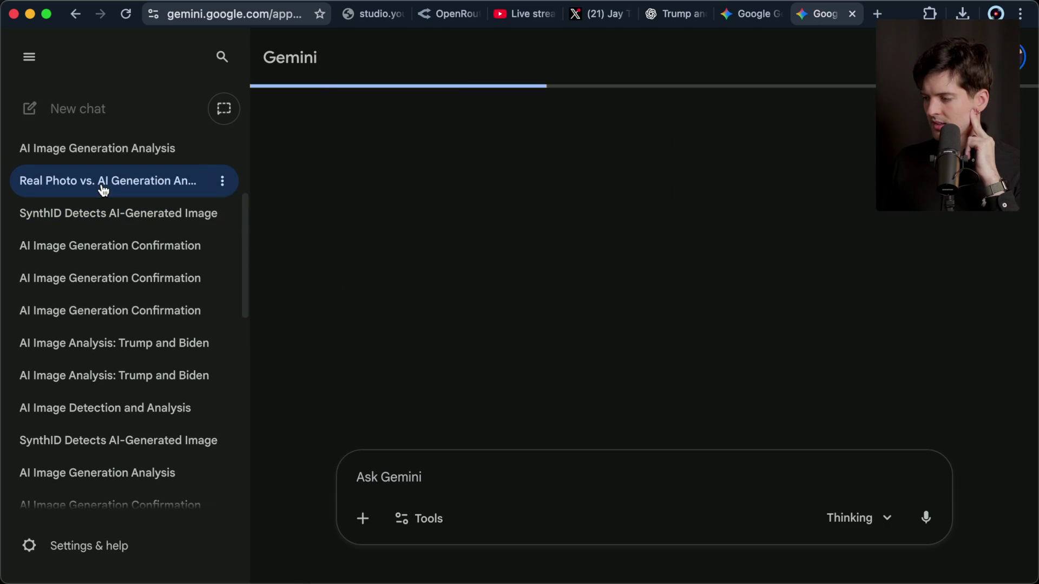
Step: Check the AI Image Generation Analysis and It's Always Sunny chats, then start a new chat
scroll(483, 264, "down", 3)
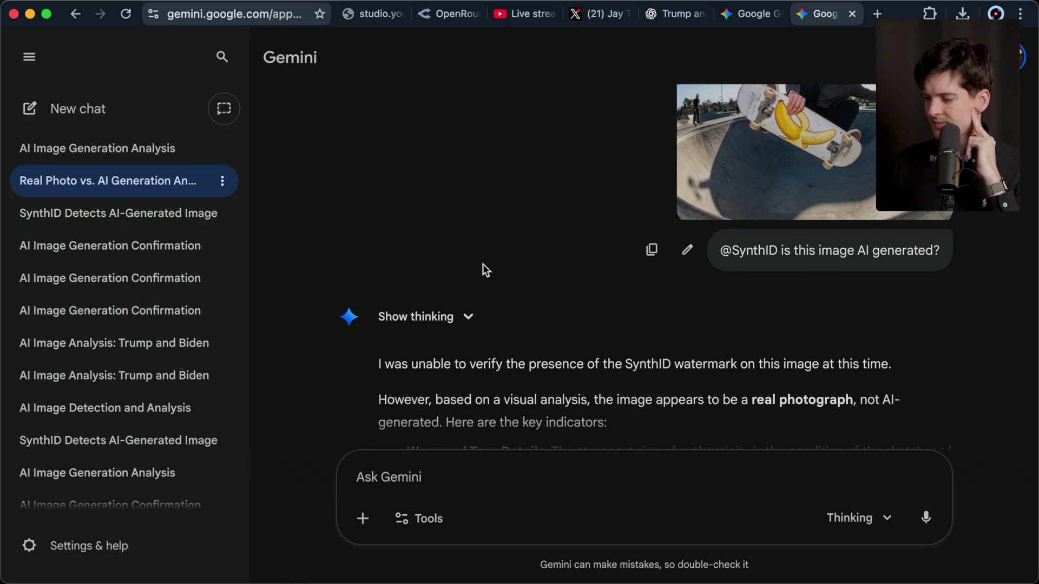
scroll(420, 287, "down", 5)
scroll(137, 253, "up", 3)
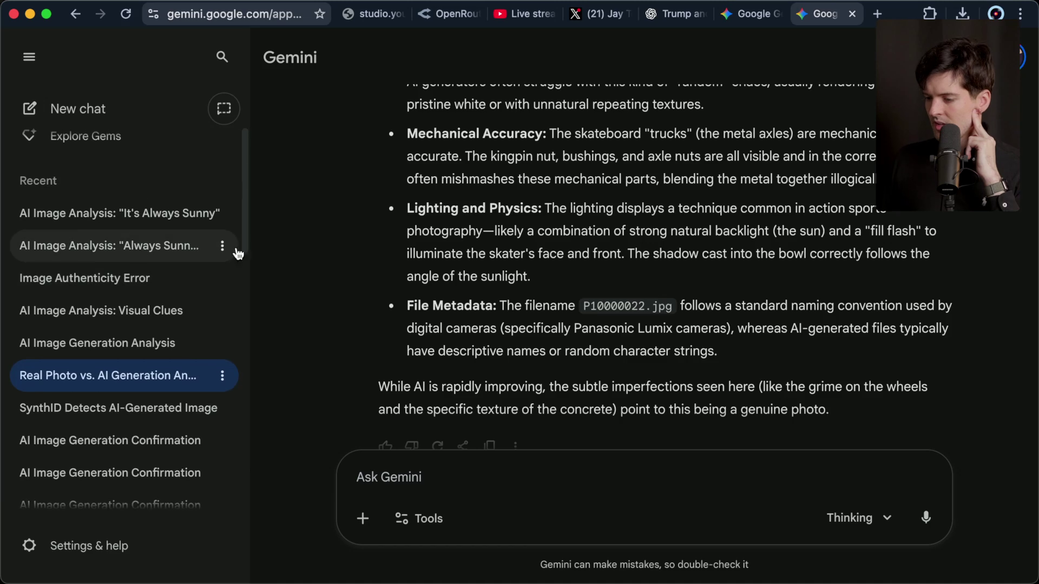
left_click(145, 344)
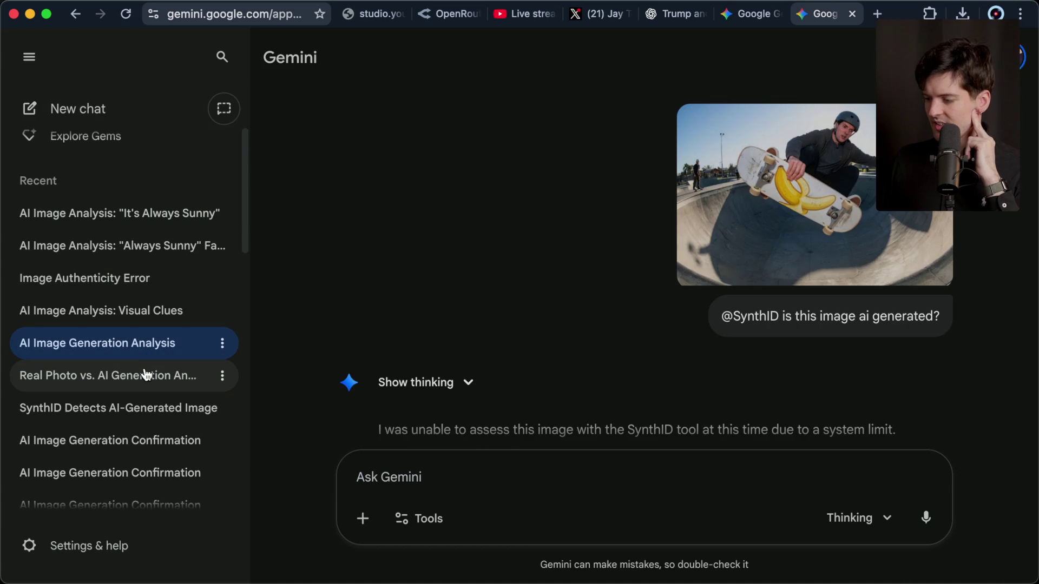
left_click(145, 376)
left_click(117, 219)
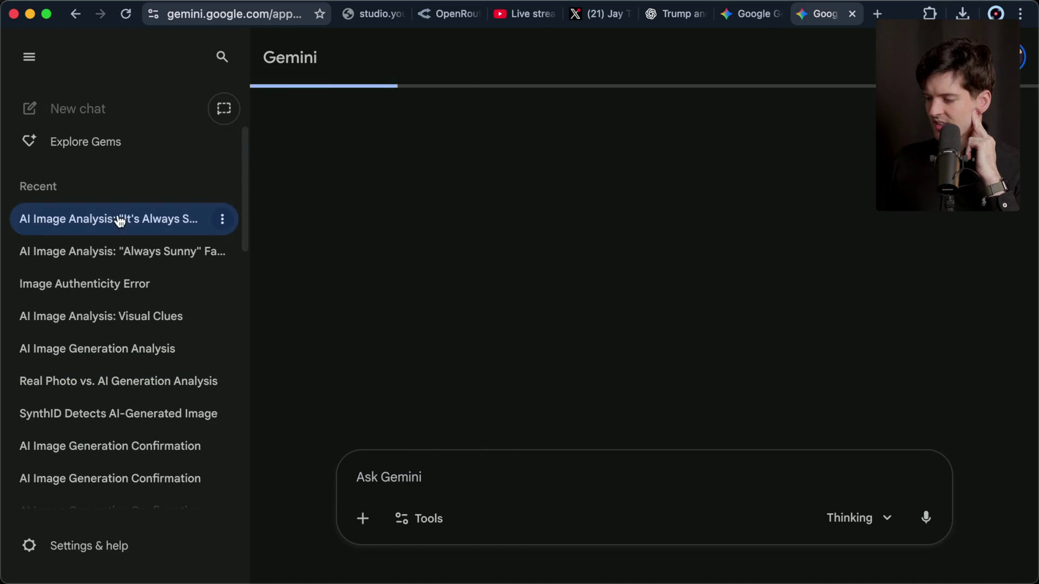
scroll(485, 250, "down", 10)
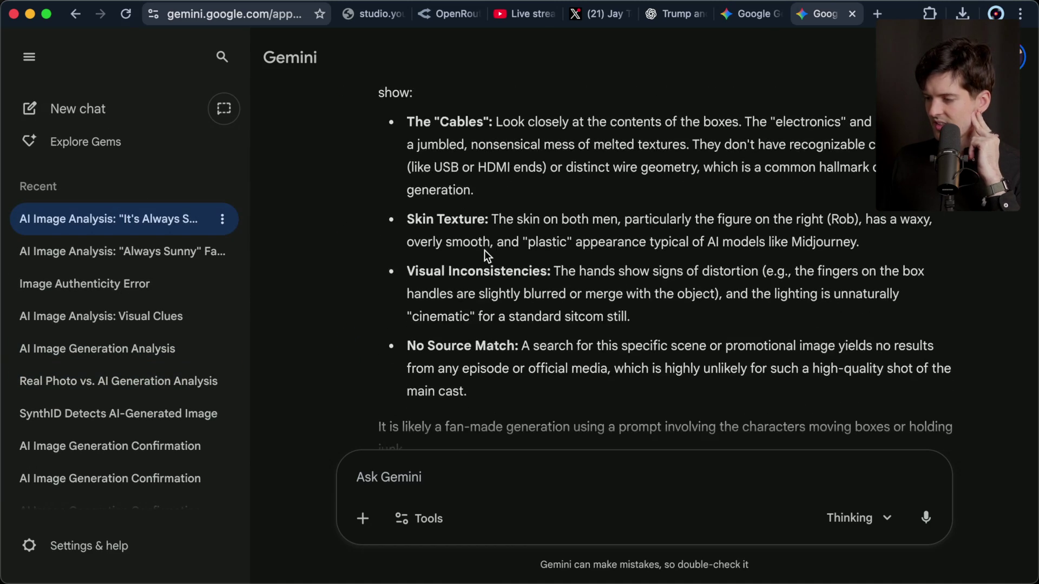
scroll(485, 250, "up", 10)
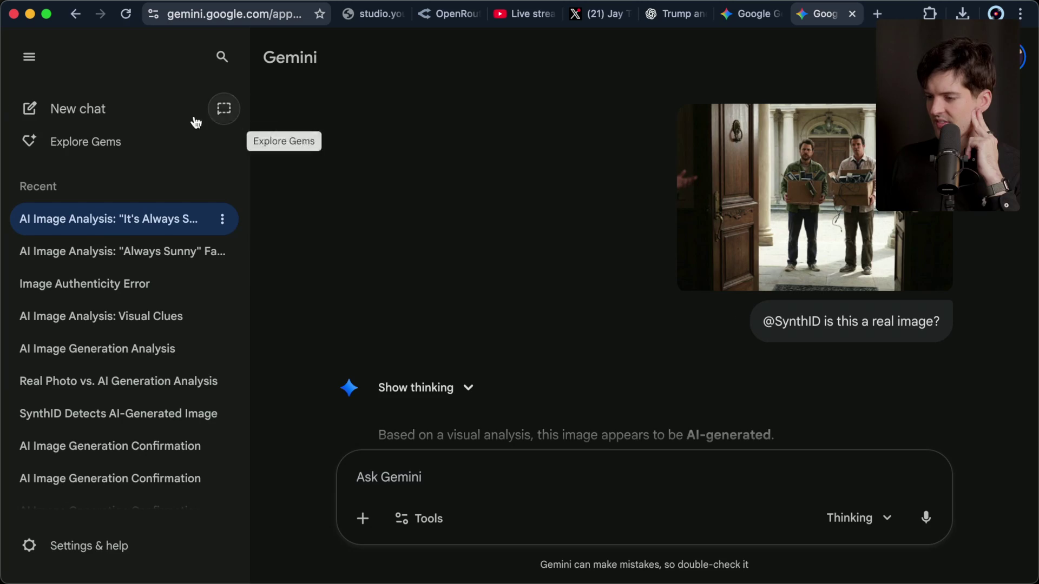
left_click(105, 108)
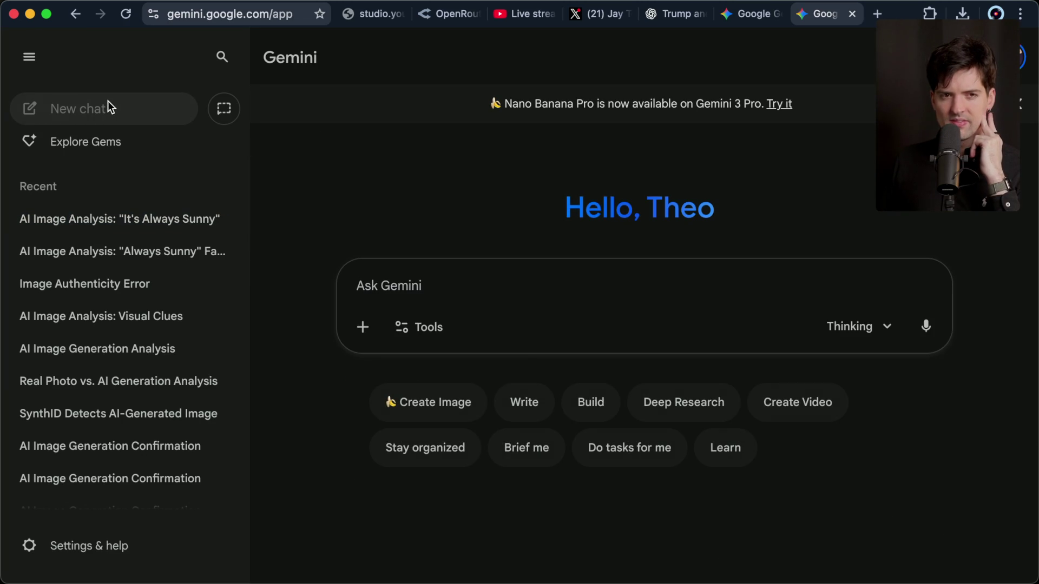
Step: View the whole 12_27PM banana-skateboard image in Affinity Photo, then return to Gemini
left_click(381, 287)
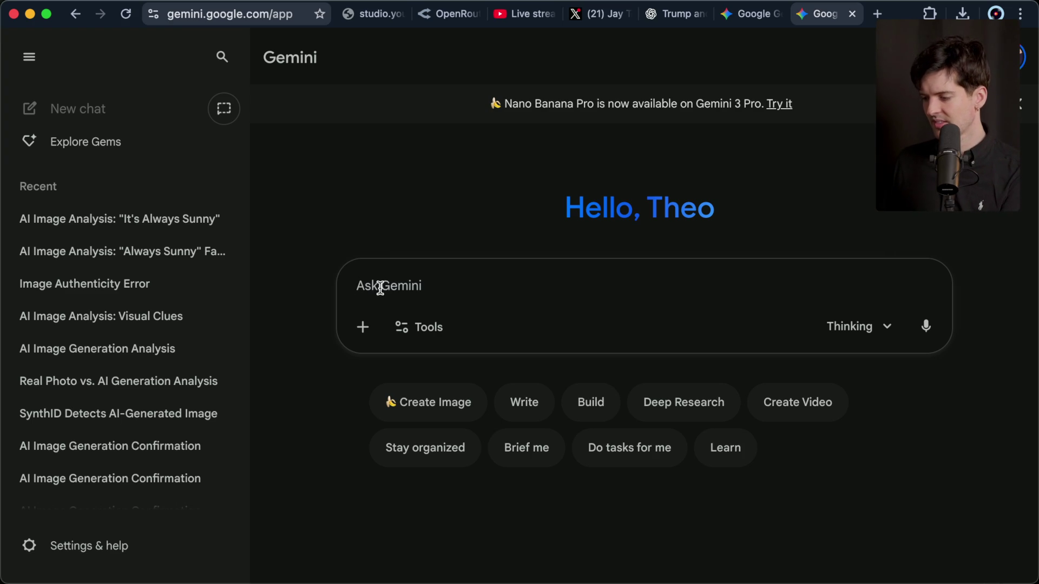
key("super+t")
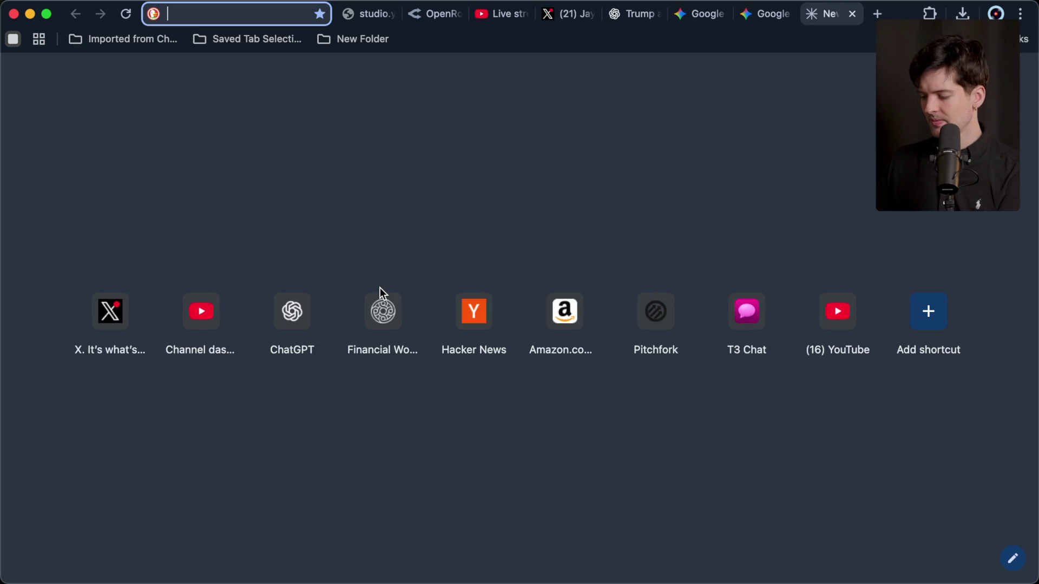
key("super+w")
key("super+Tab")
key("super+Tab")
key("super+Tab")
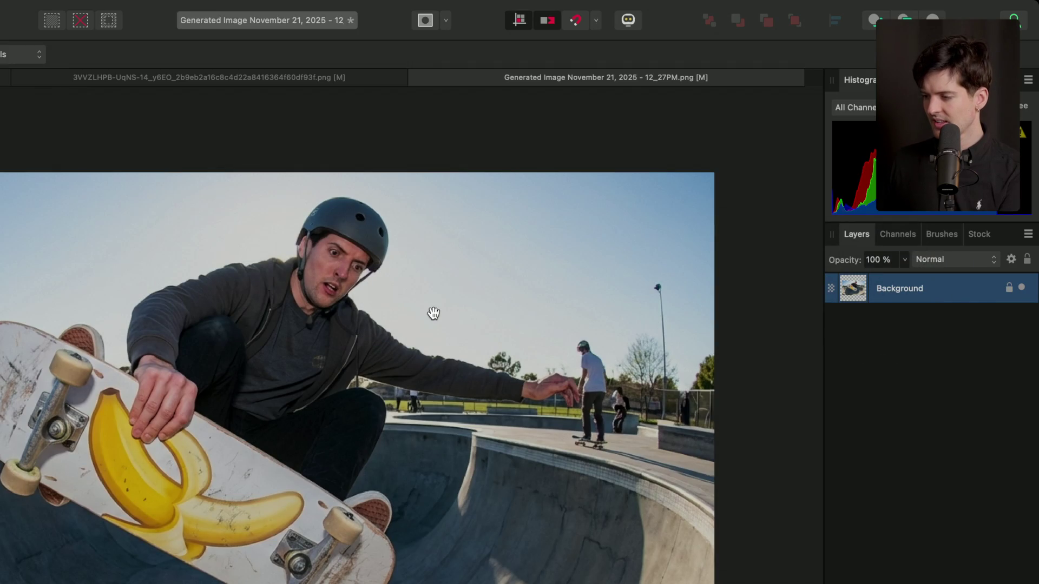
scroll(434, 313, "down", 5)
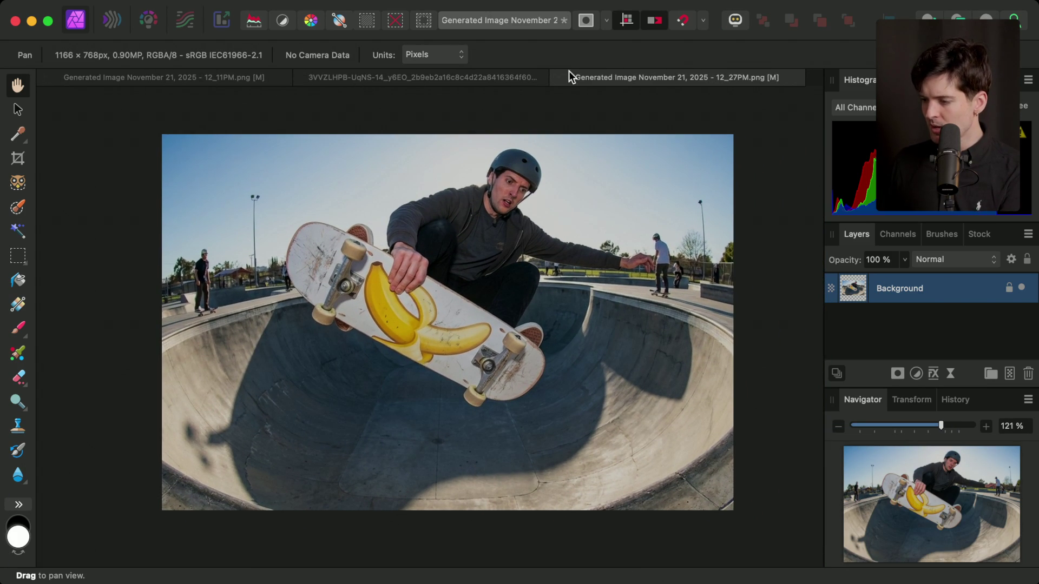
left_click(494, 76)
left_click(641, 79)
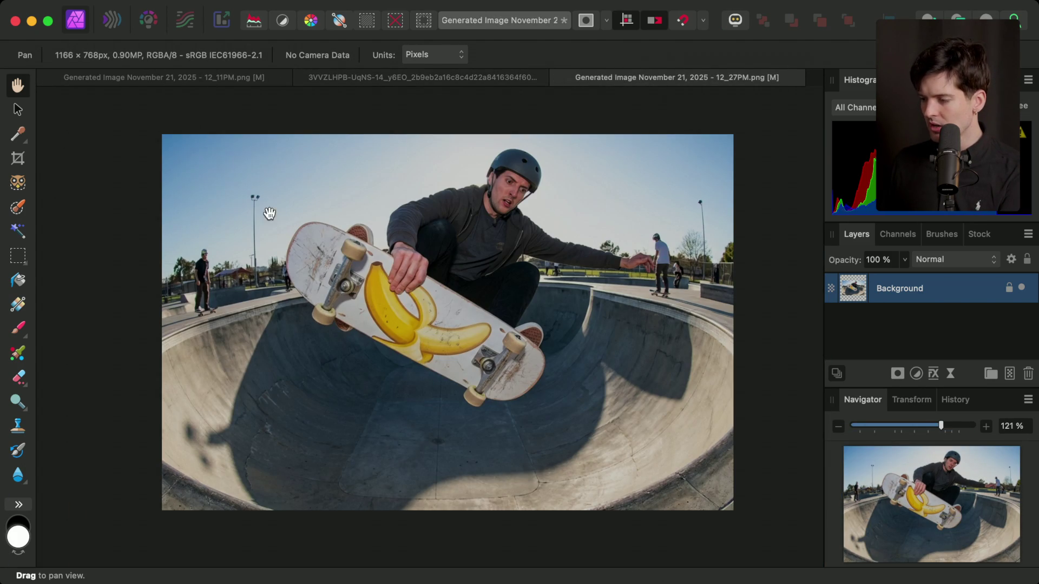
key("super+Tab")
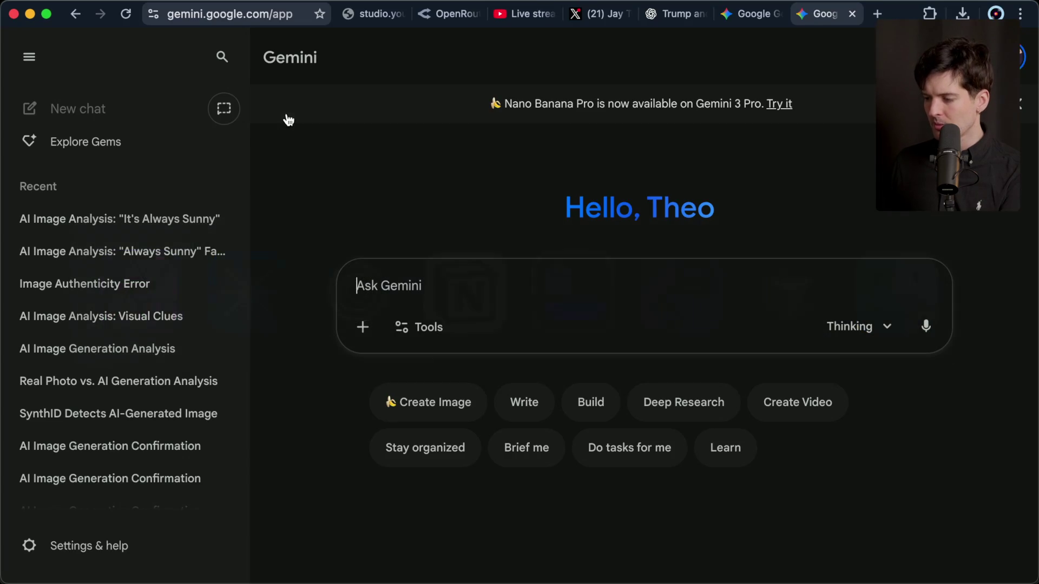
Step: Attach the banana-skateboard photo to a new Gemini prompt
left_click(361, 327)
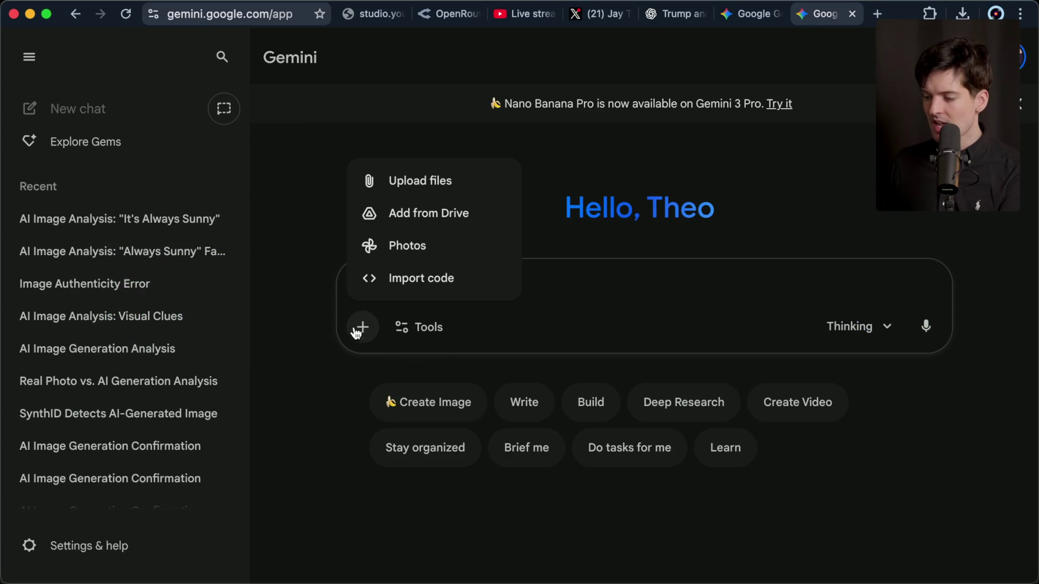
left_click(429, 179)
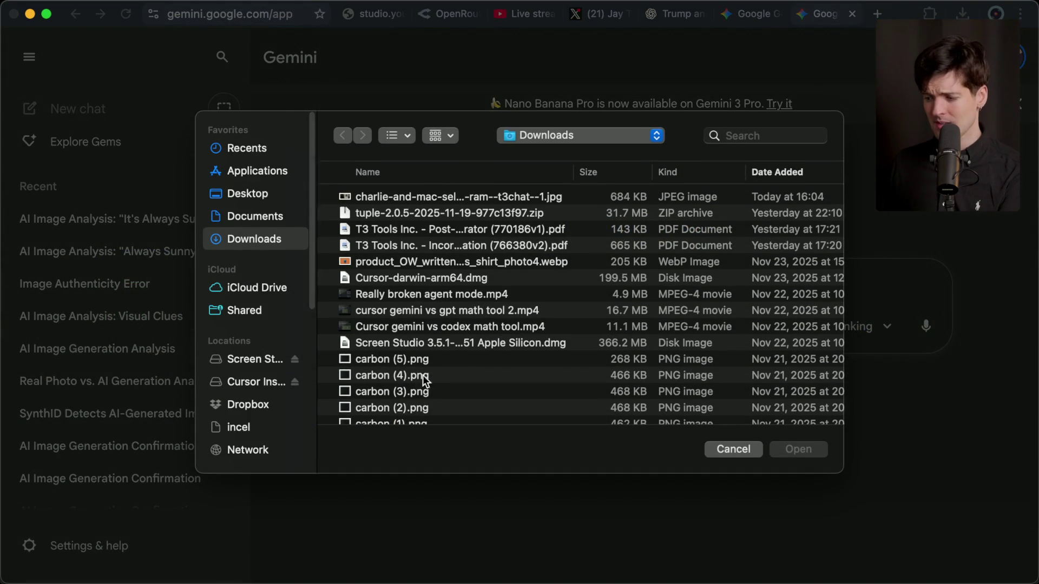
scroll(459, 282, "down", 5)
double_click(429, 330)
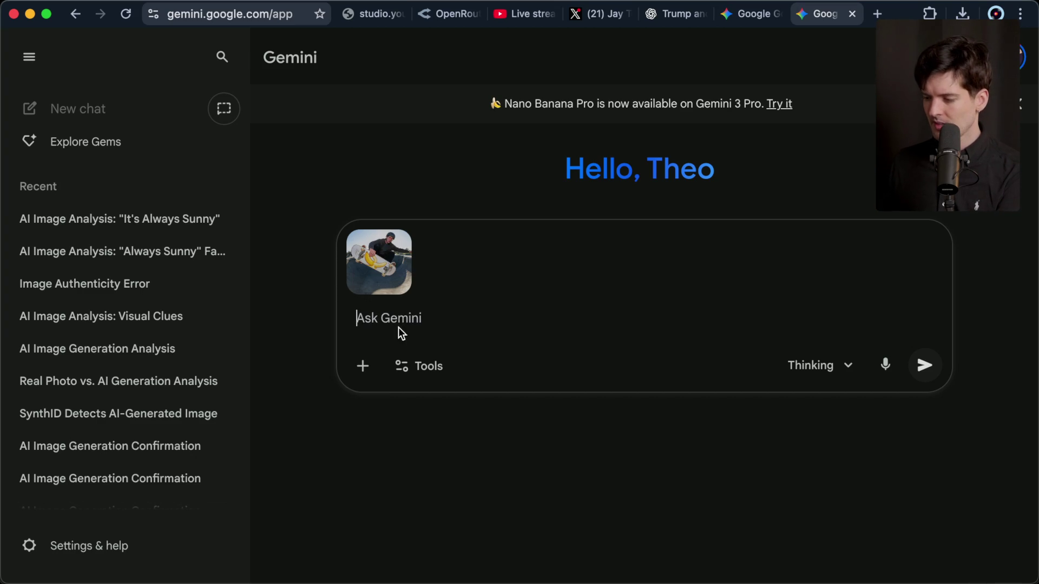
type("@synt")
key("Return")
type("is this image g")
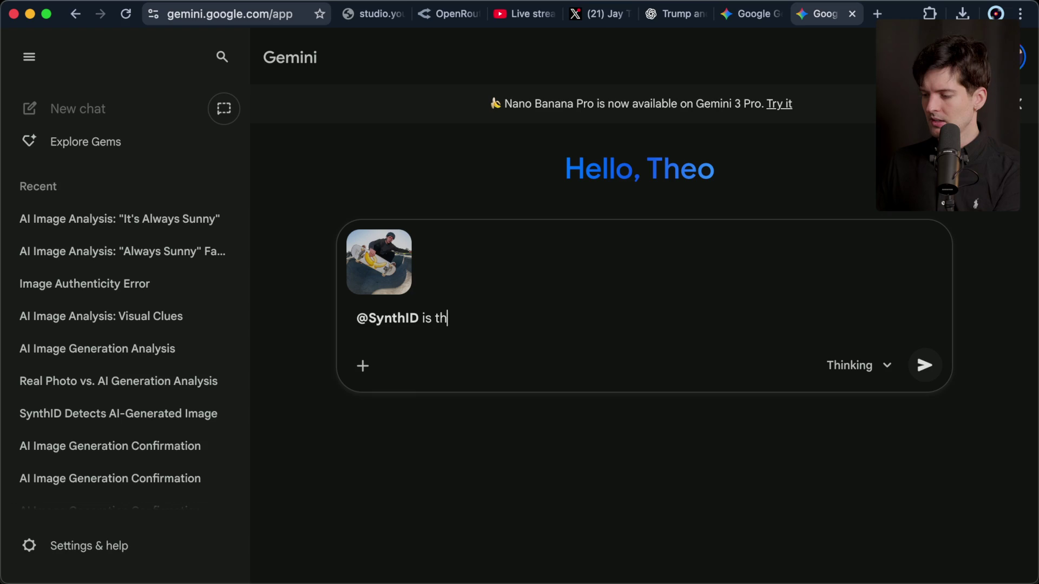
type("enerated?")
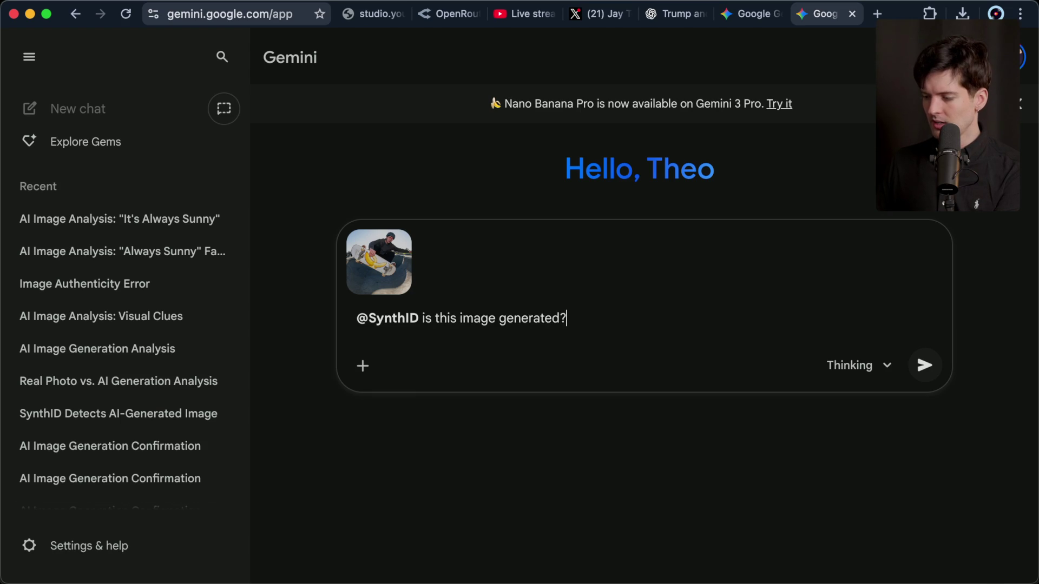
left_click(923, 373)
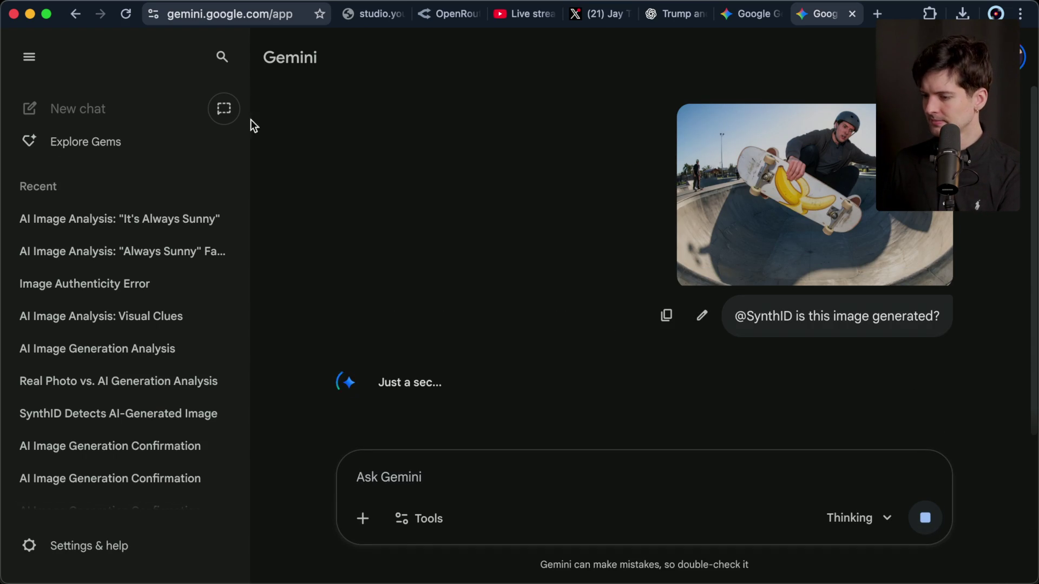
Step: Collapse the chat sidebar and expand the reply's Evaluating Image Content reasoning
left_click(29, 56)
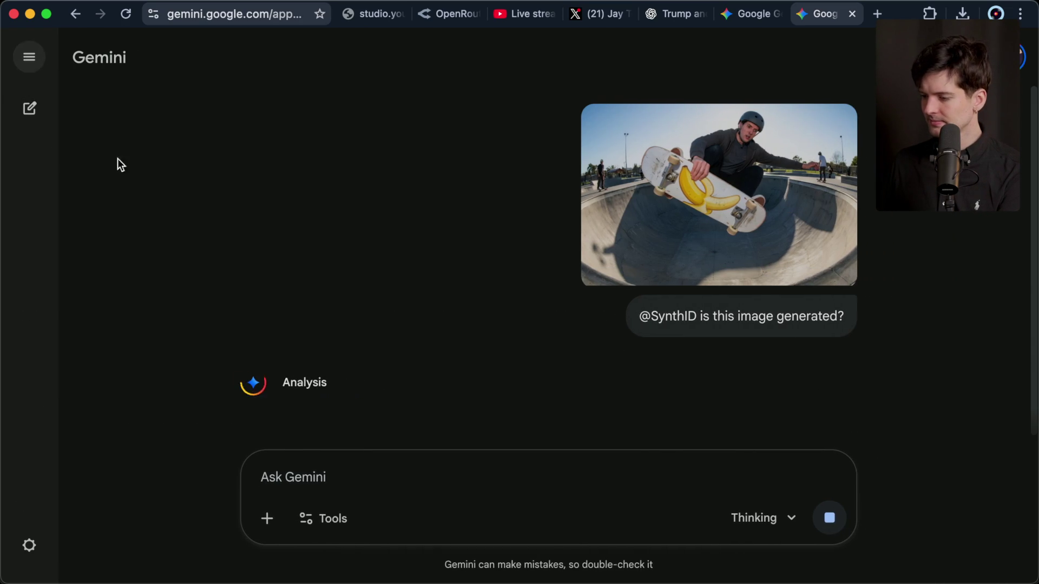
left_click(306, 370)
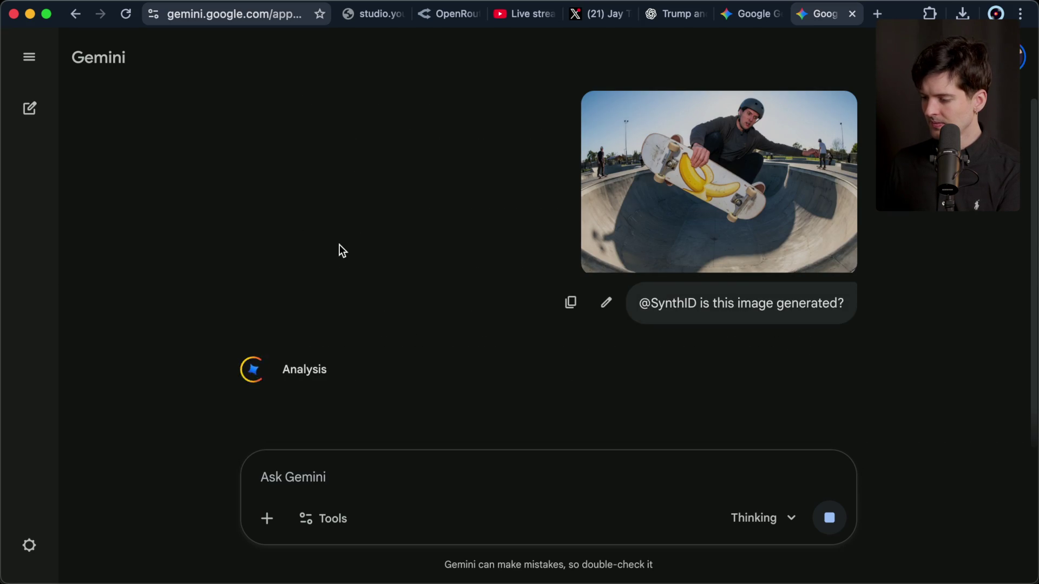
left_click(299, 373)
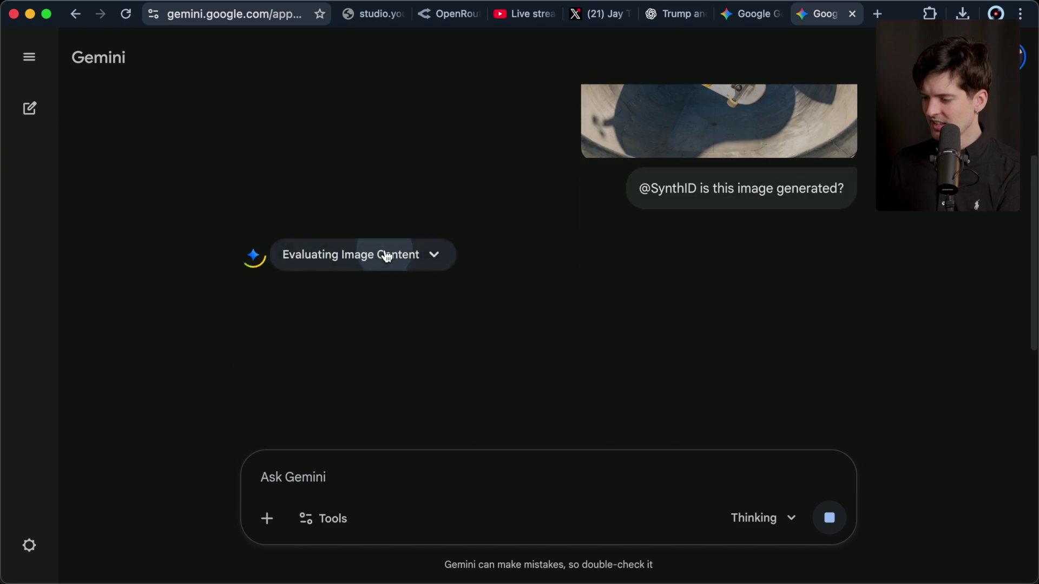
left_click(373, 379)
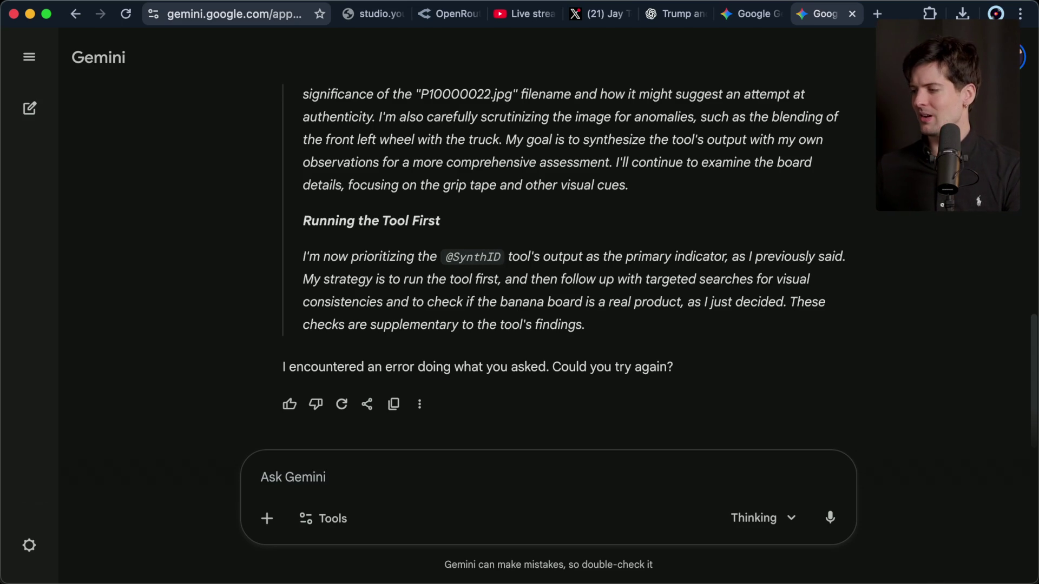
Step: After Gemini's error reply, switch back to the 12_27PM banana-skateboard image in Affinity Photo
key("super+Tab")
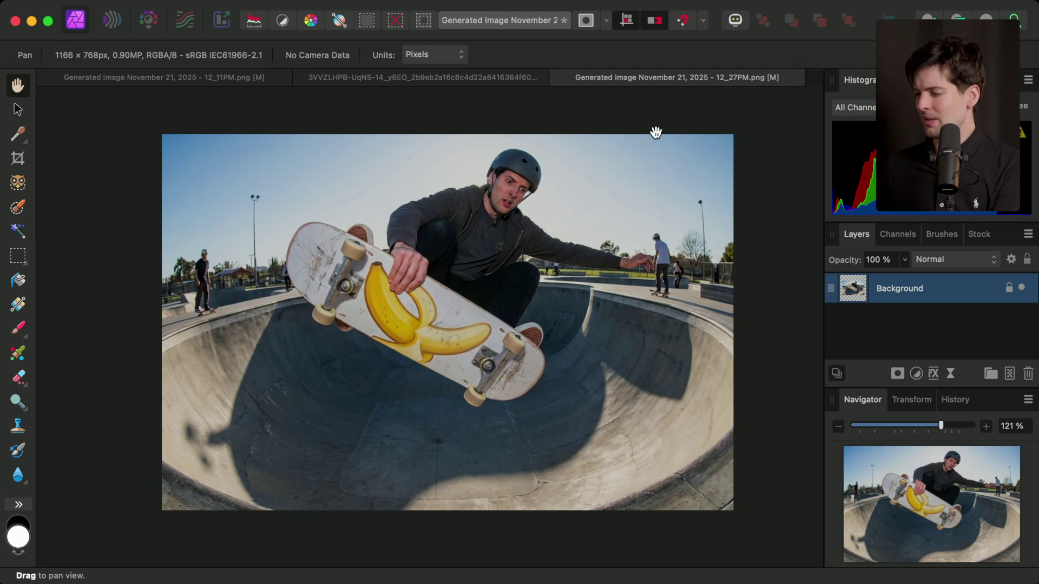
Step: Open the labs.google/experiments link from the live stream chat tab
key("super+Tab")
mouse_move(1028, 217)
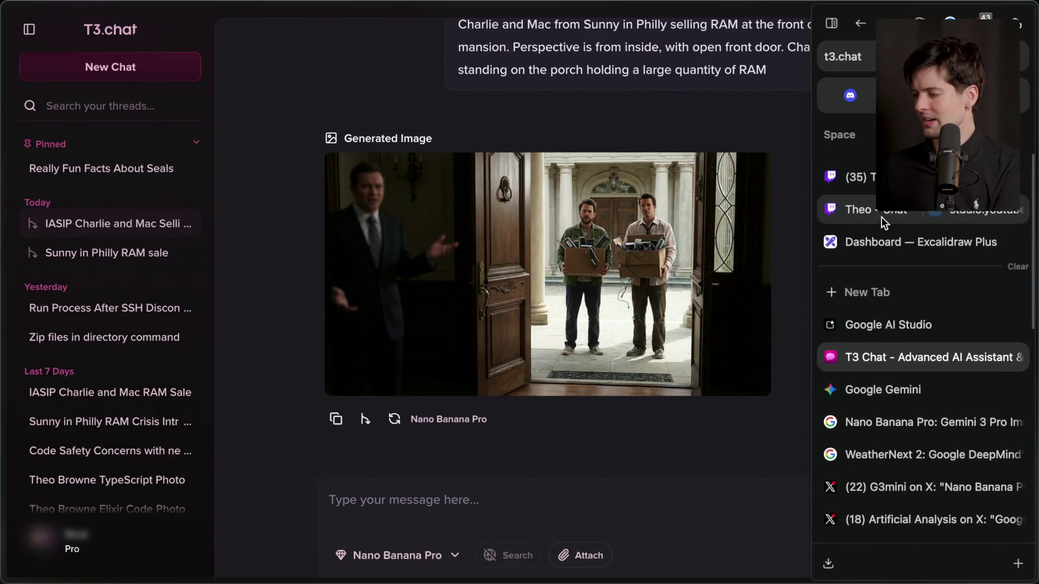
left_click(886, 216)
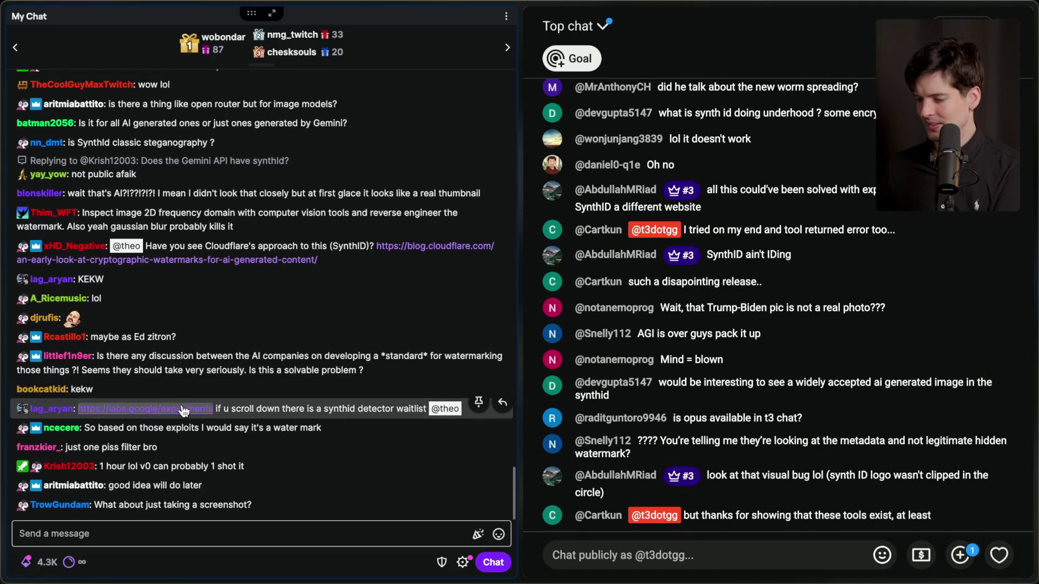
left_click(183, 409)
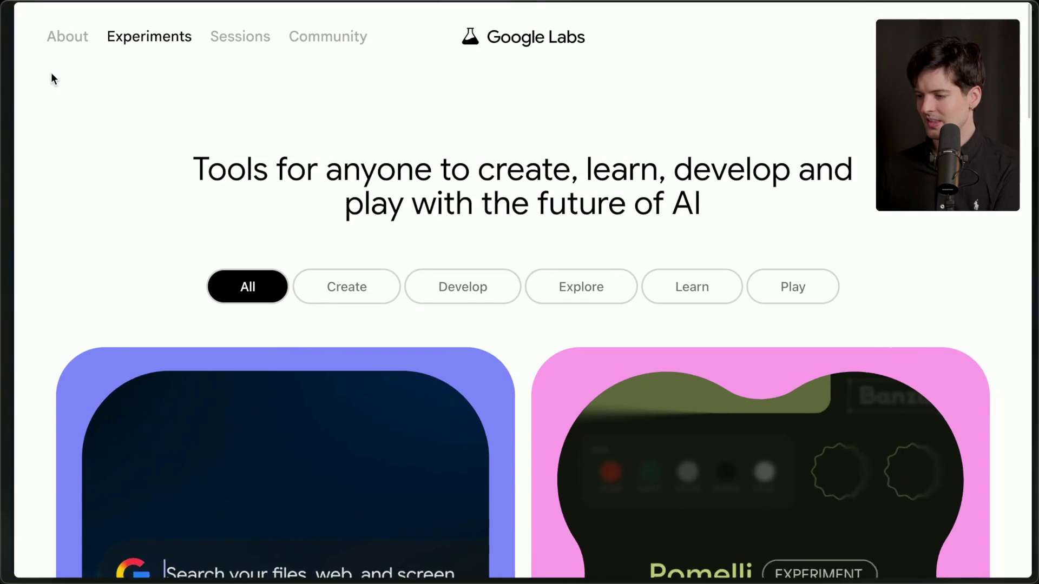
scroll(144, 206, "down", 15)
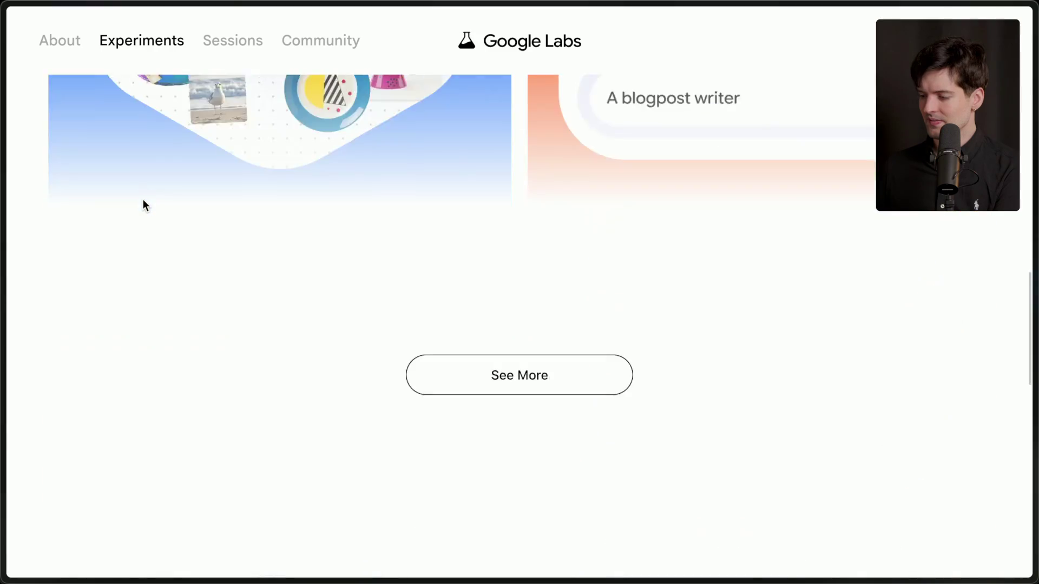
scroll(143, 203, "down", 10)
scroll(142, 201, "up", 5)
Step: Search 'synthid google IG' and open the Google DeepMind SynthID result
key("super+t")
type("synthid google IG")
key("Return")
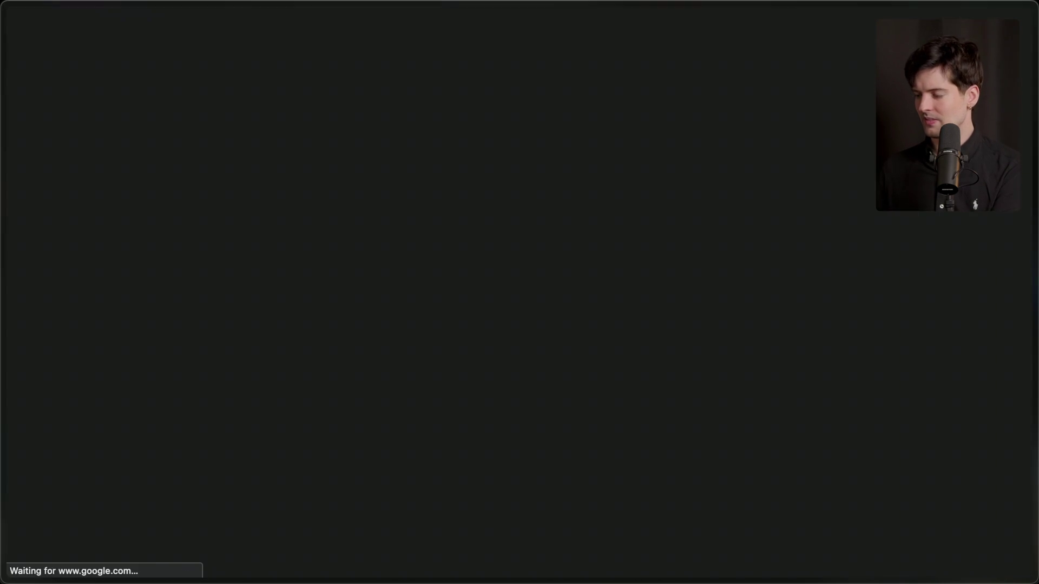
left_click(112, 183)
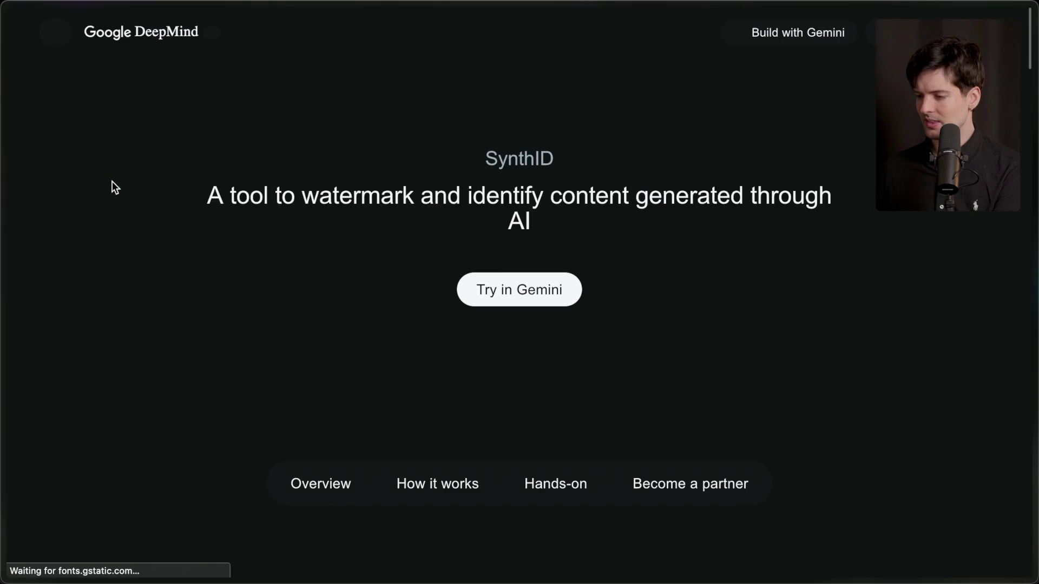
Step: Scroll the SynthID page to the SynthID Detector waitlist section and back to the top
left_click(520, 291)
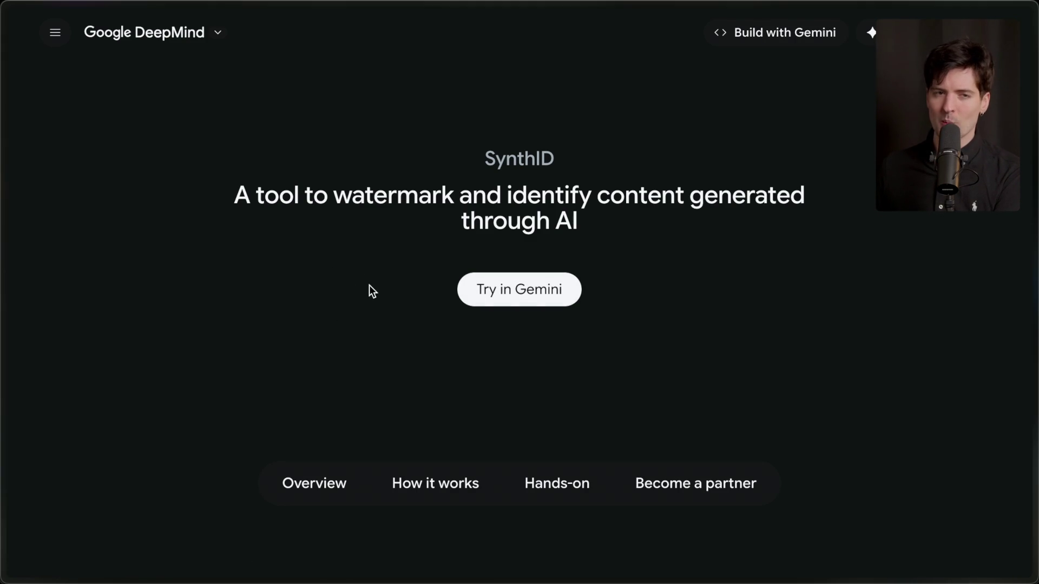
left_click_drag(368, 281, 428, 306)
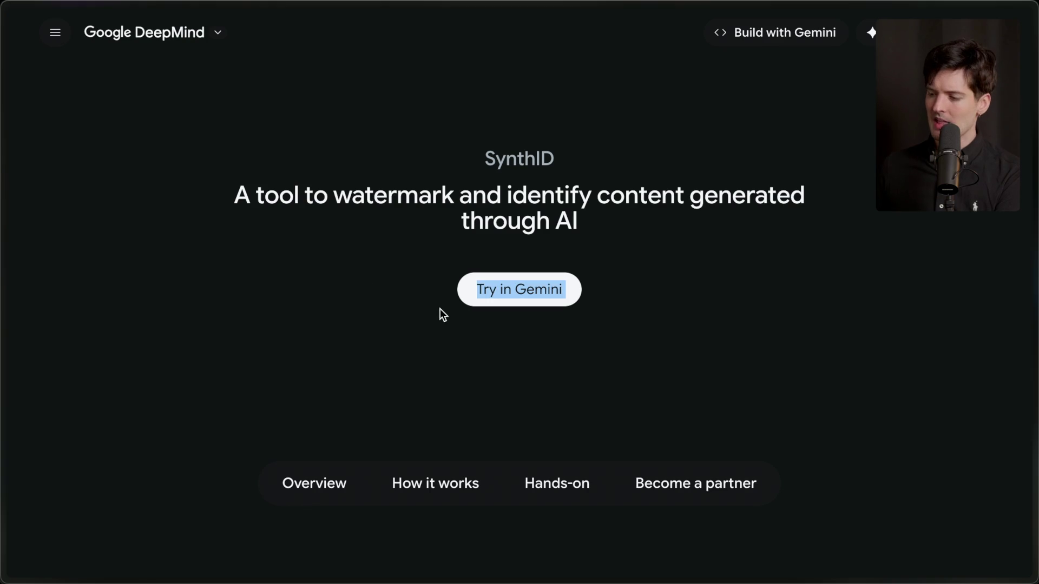
left_click(407, 380)
scroll(407, 374, "down", 20)
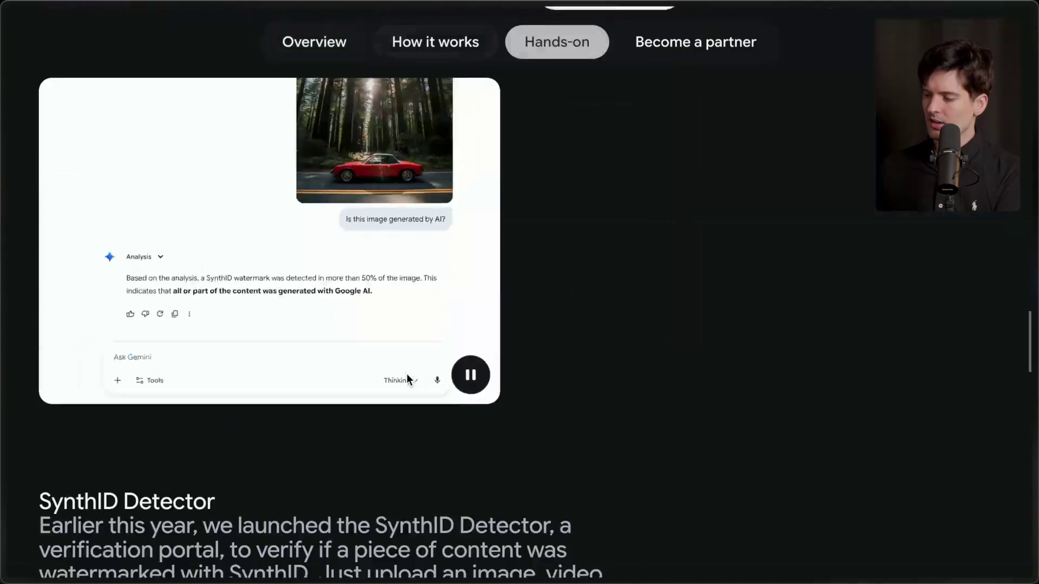
scroll(407, 379, "up", 20)
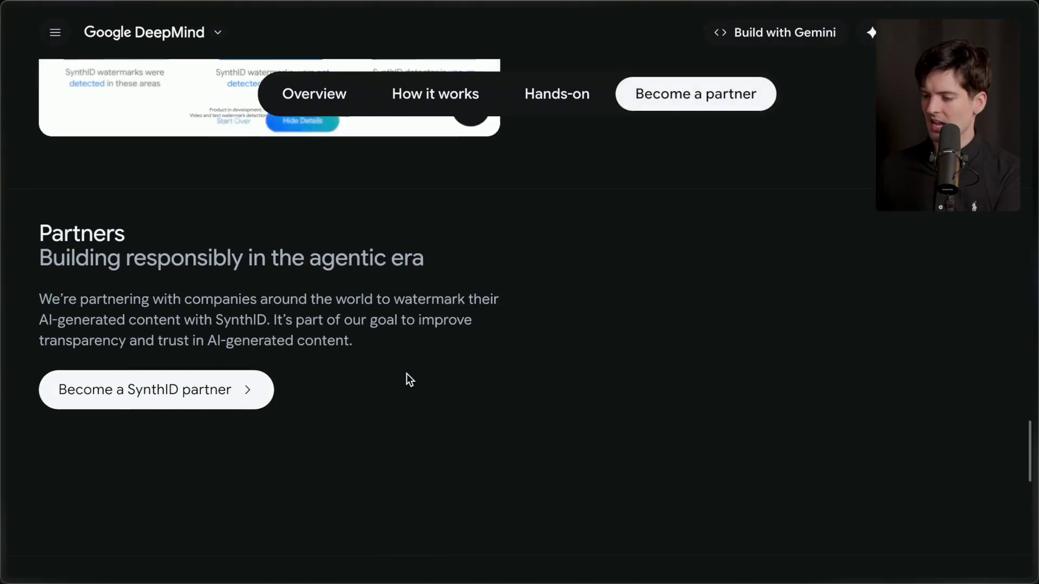
scroll(407, 374, "down", 5)
scroll(409, 378, "up", 2)
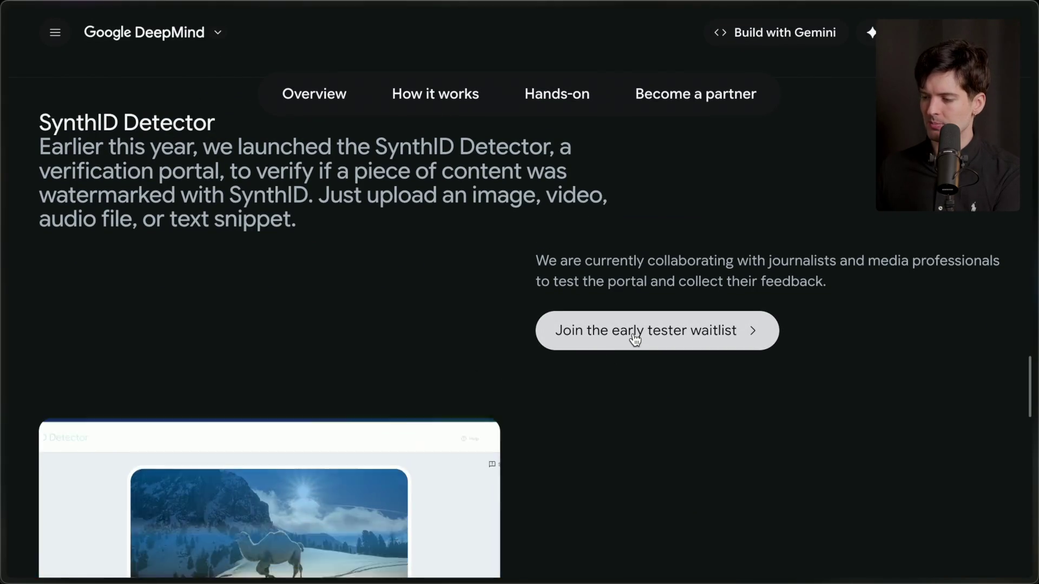
scroll(419, 317, "up", 15)
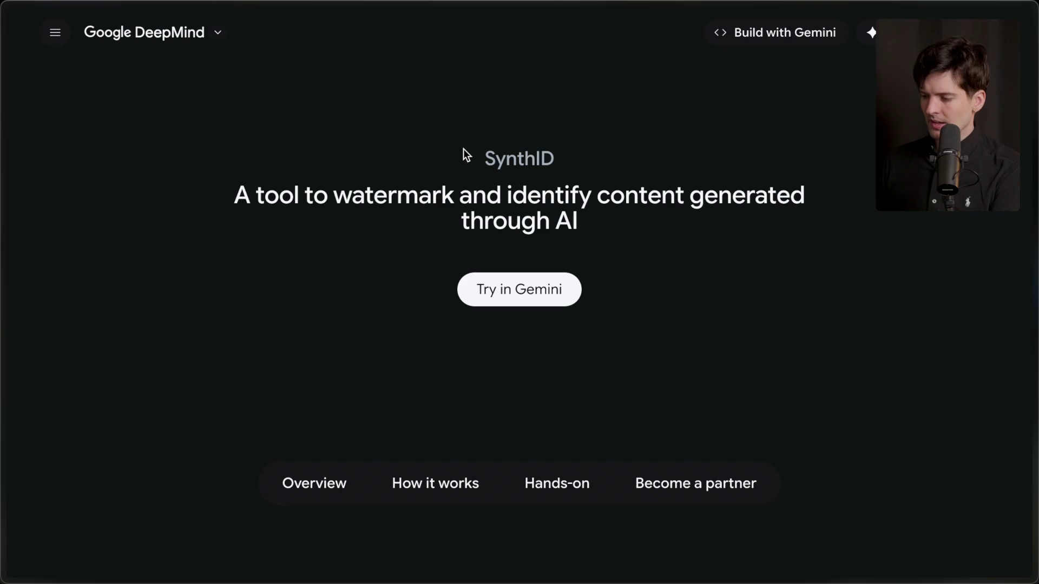
Step: Close the SynthID and Google Labs tabs and return to the live stream chat tab
mouse_move(1035, 325)
left_click(897, 349)
left_click(899, 325)
middle_click(914, 321)
middle_click(910, 320)
left_click(910, 319)
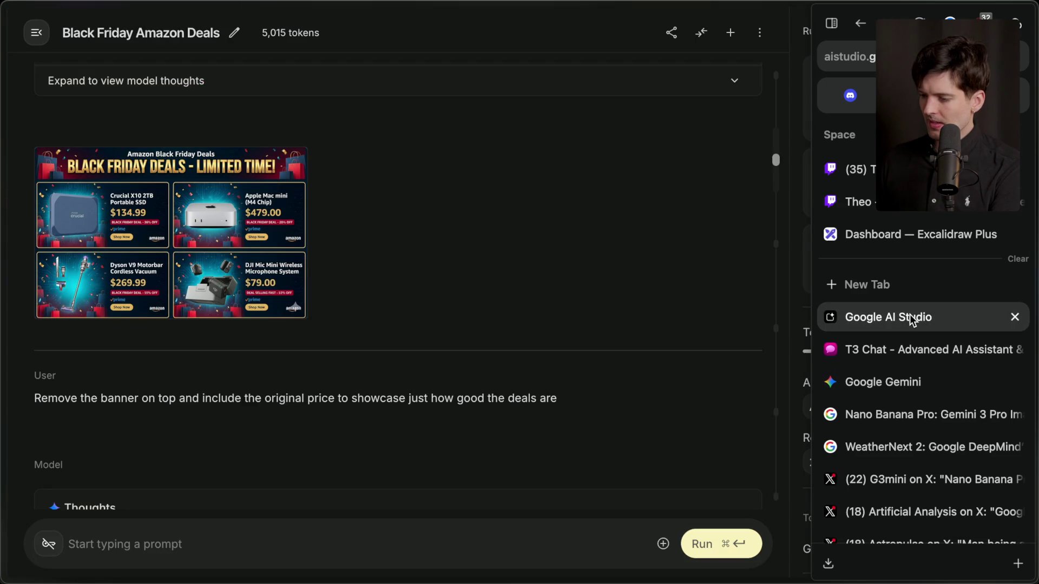
left_click(872, 205)
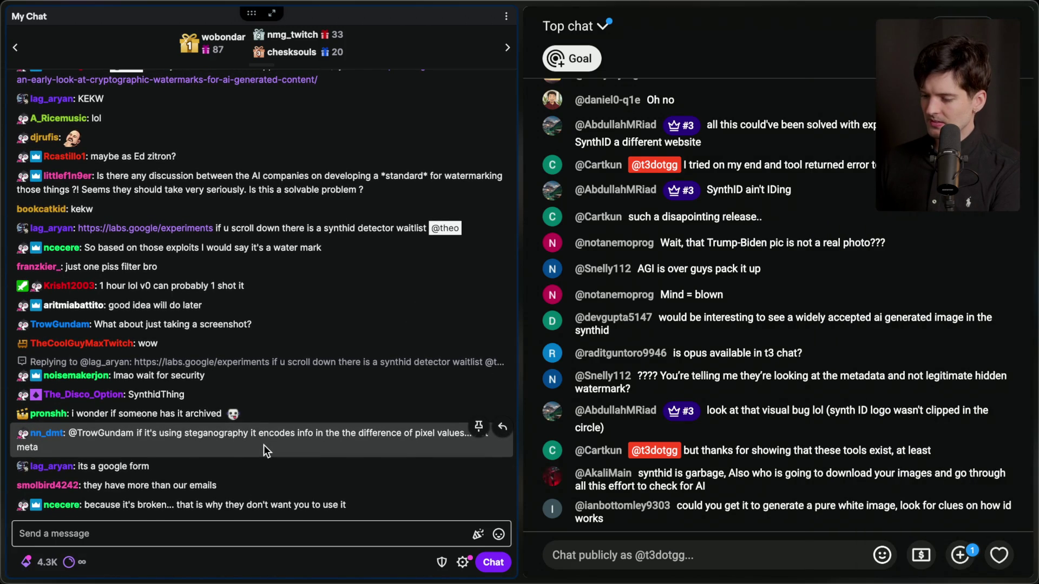
Step: Open T3.chat's pinned Really Fun Facts About Seals thread and screenshot the chat window
mouse_move(1035, 347)
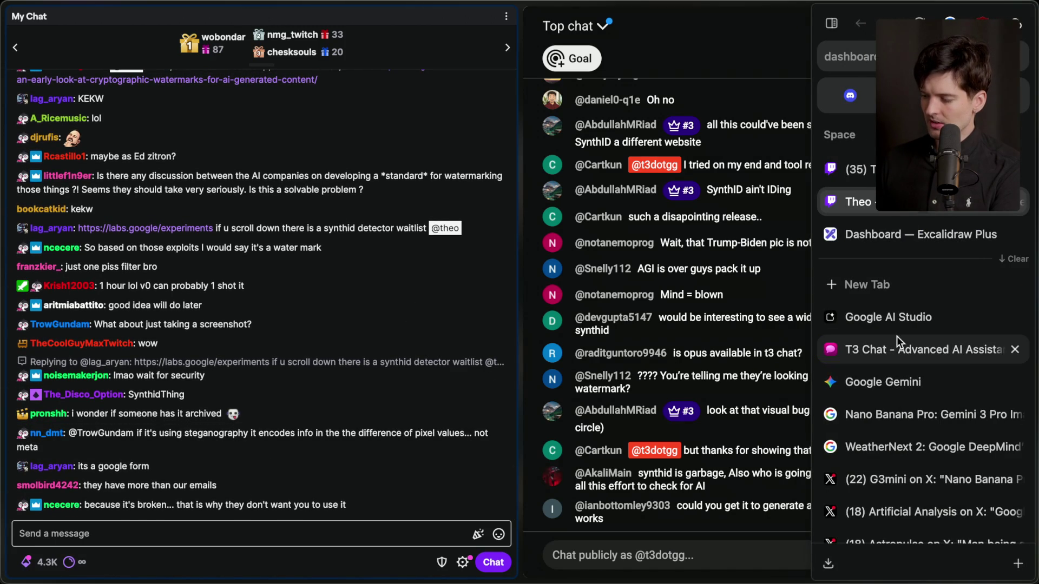
left_click(883, 349)
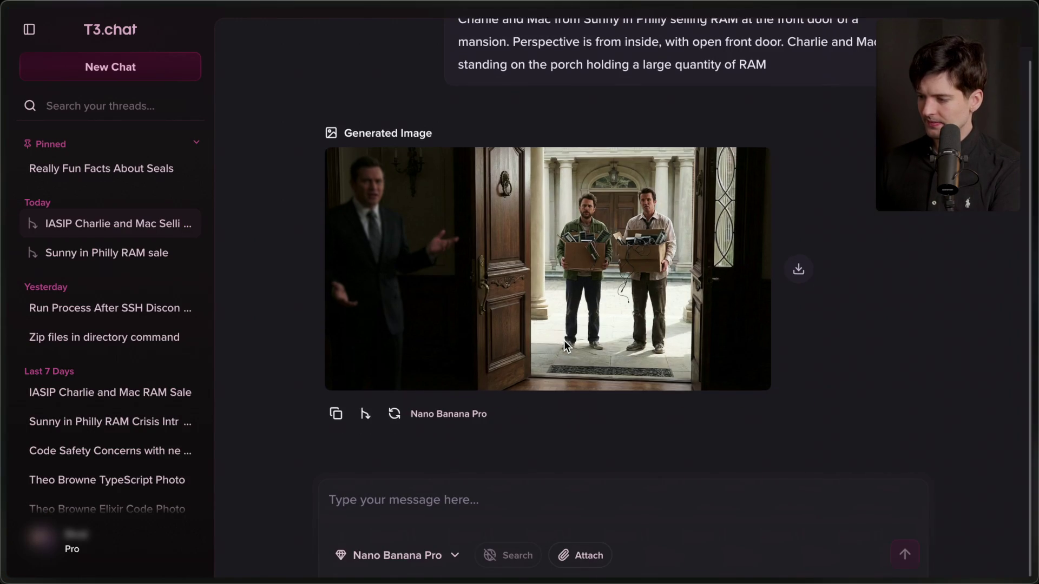
left_click(126, 168)
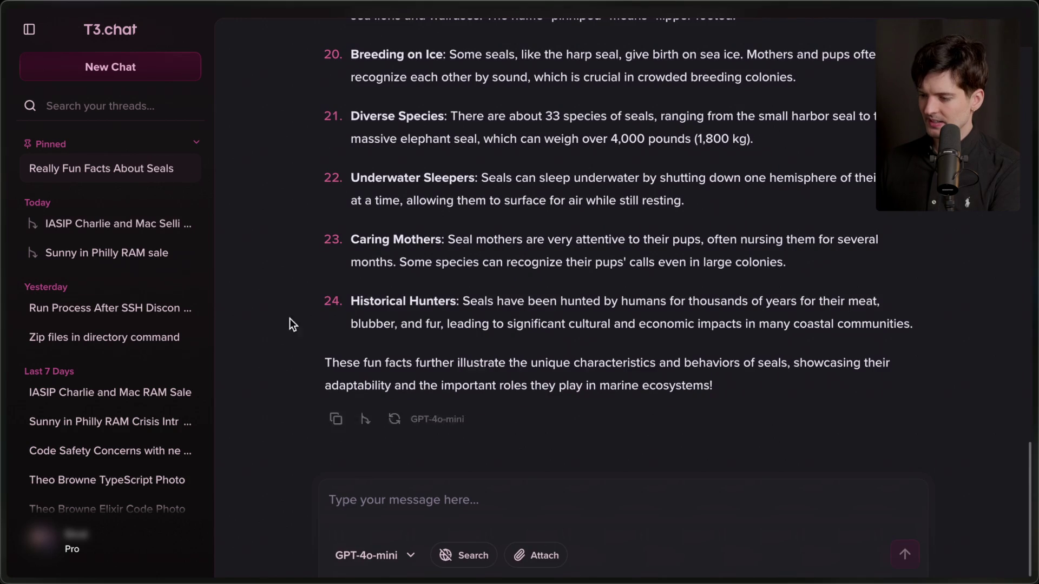
scroll(424, 331, "up", 20)
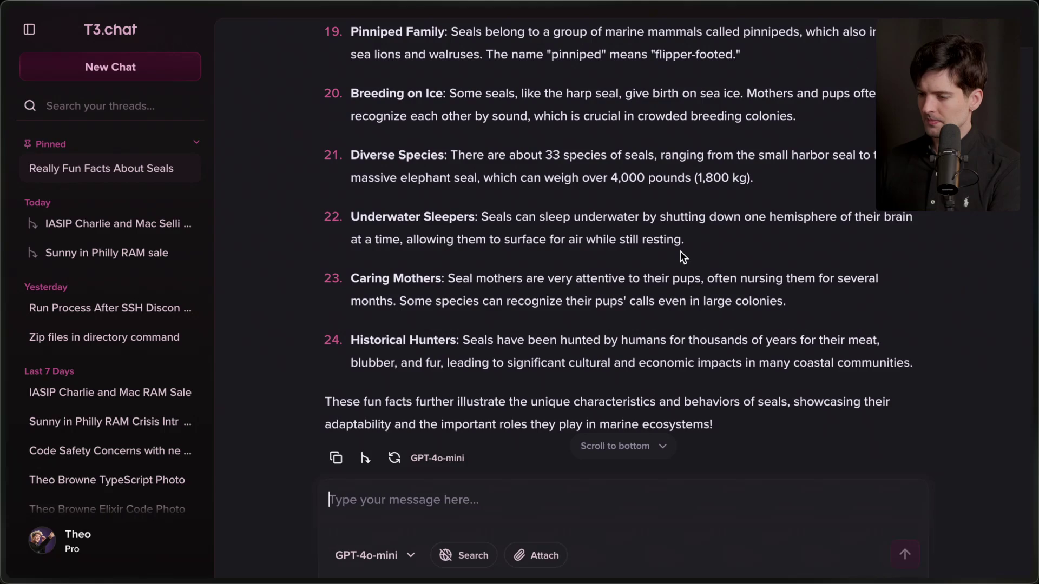
key("space")
left_click(680, 251)
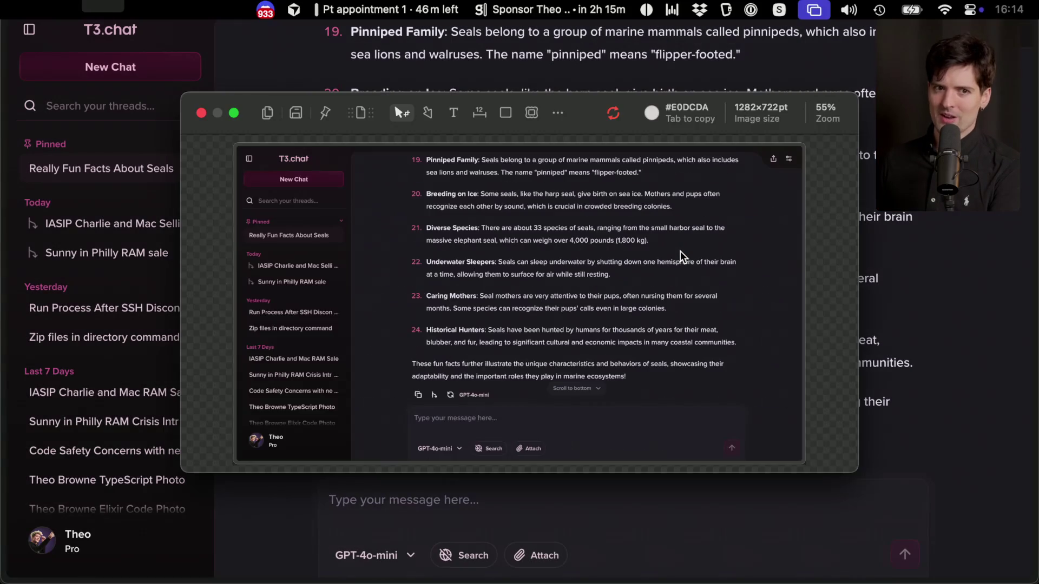
Step: In a new chat, send Nano Banana Pro the seal-chat screenshot with a prompt to redesign the 'kind of ugly' app
left_click(136, 70)
key("super+v")
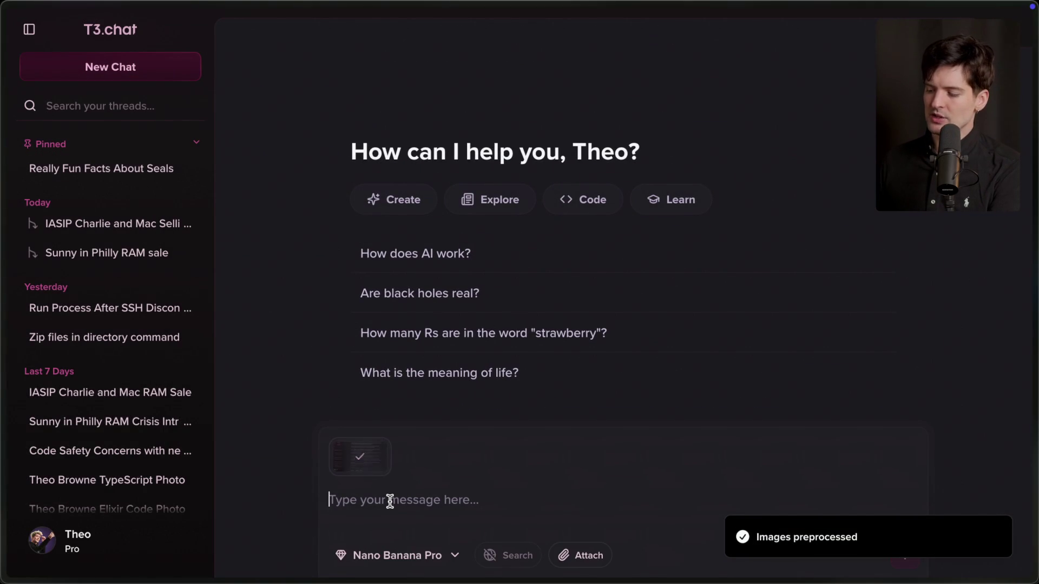
type("This is an AI chat app I use ever")
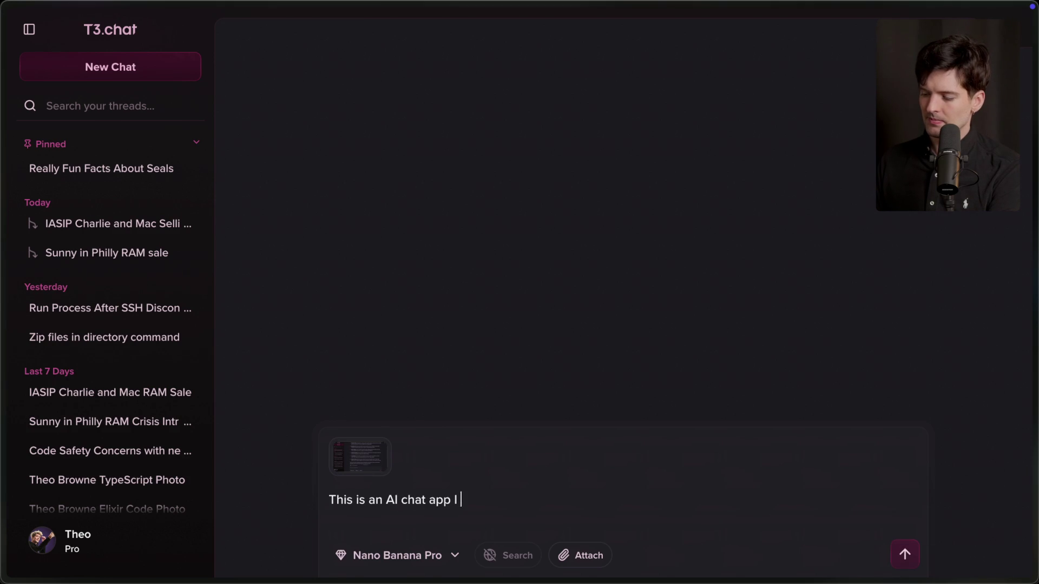
type("y day.")
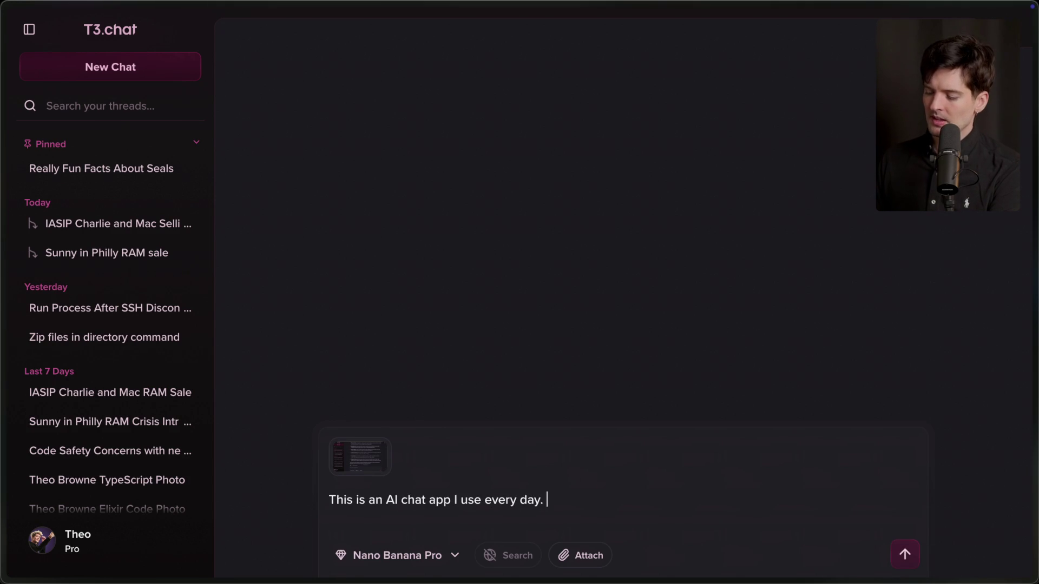
key("super+a")
key("BackSpace")
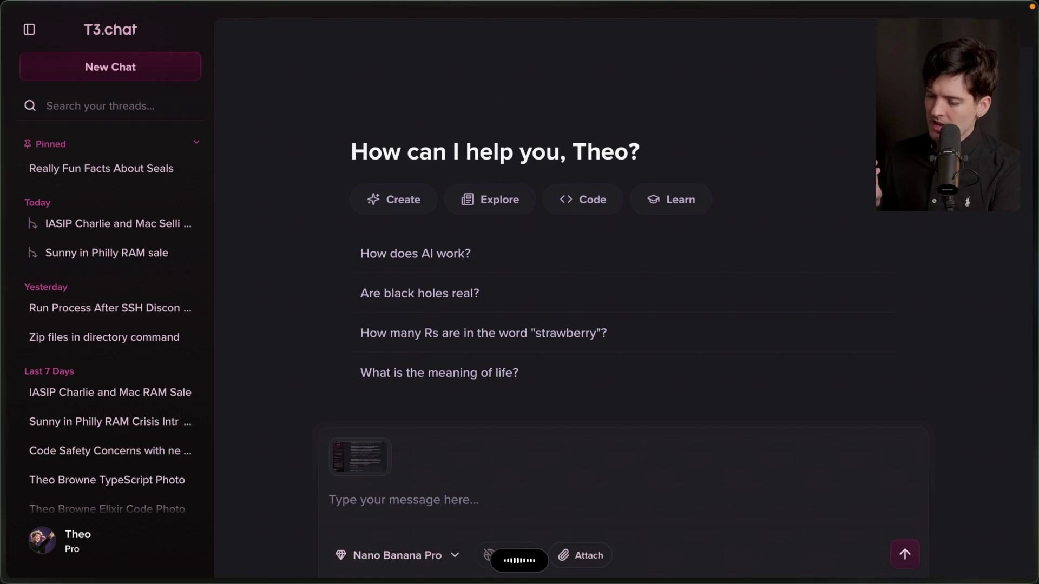
type("This is an AI chat app I use every day. I think it's kind of ugly. Redesign it to make it stunning.")
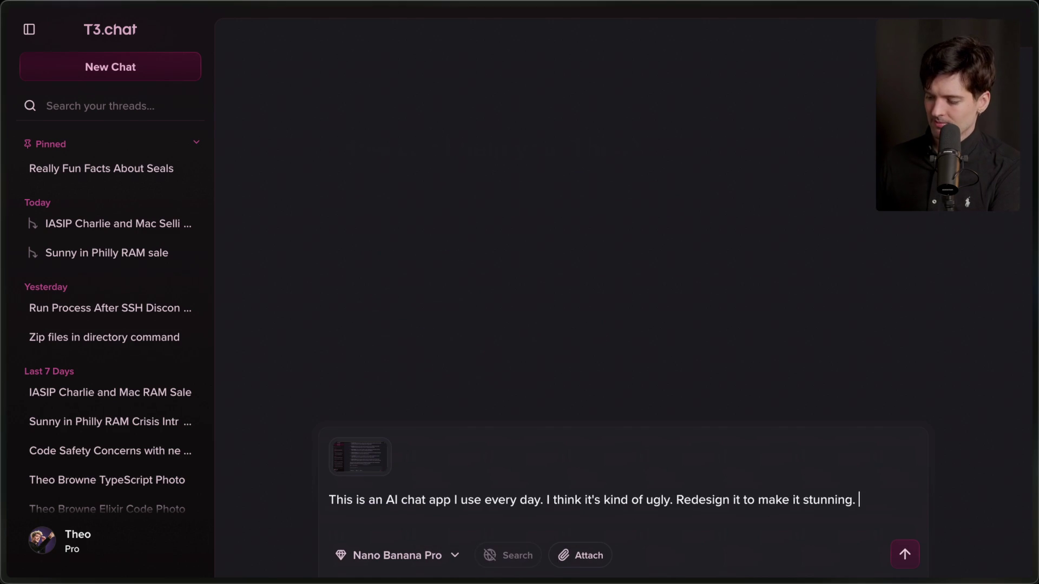
key("Return")
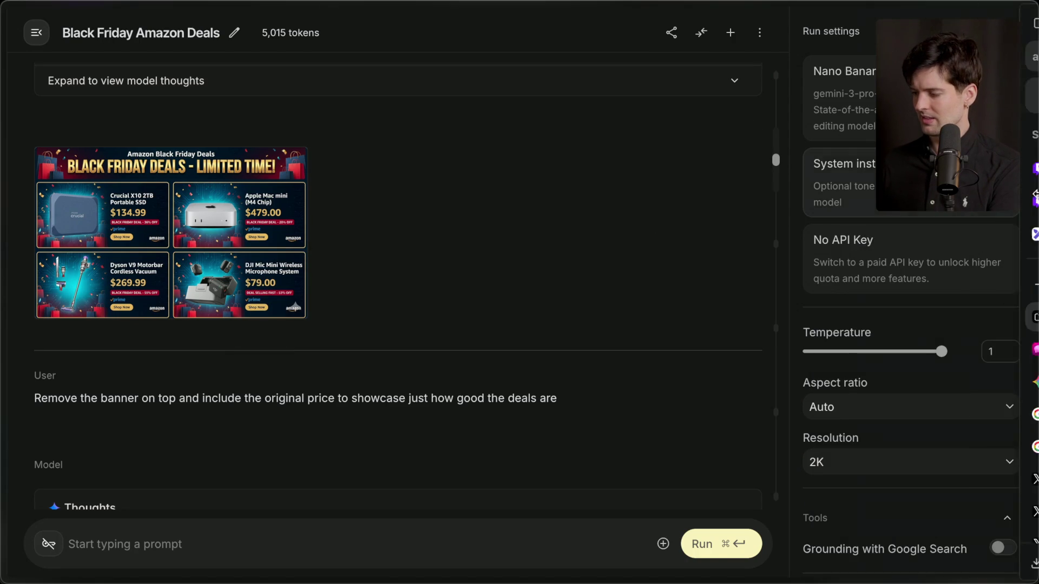
left_click_drag(871, 347, 865, 236)
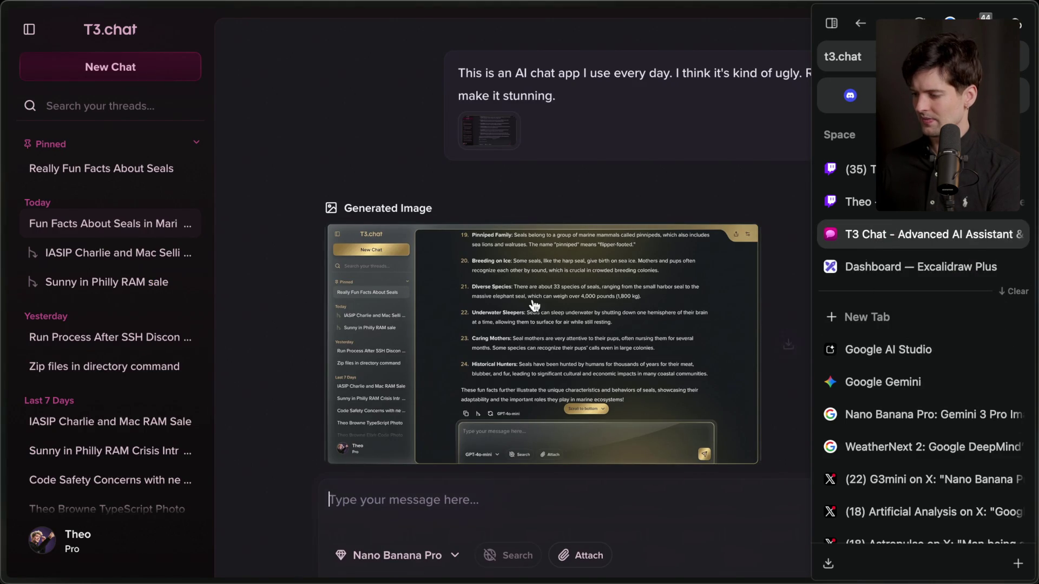
left_click(479, 317)
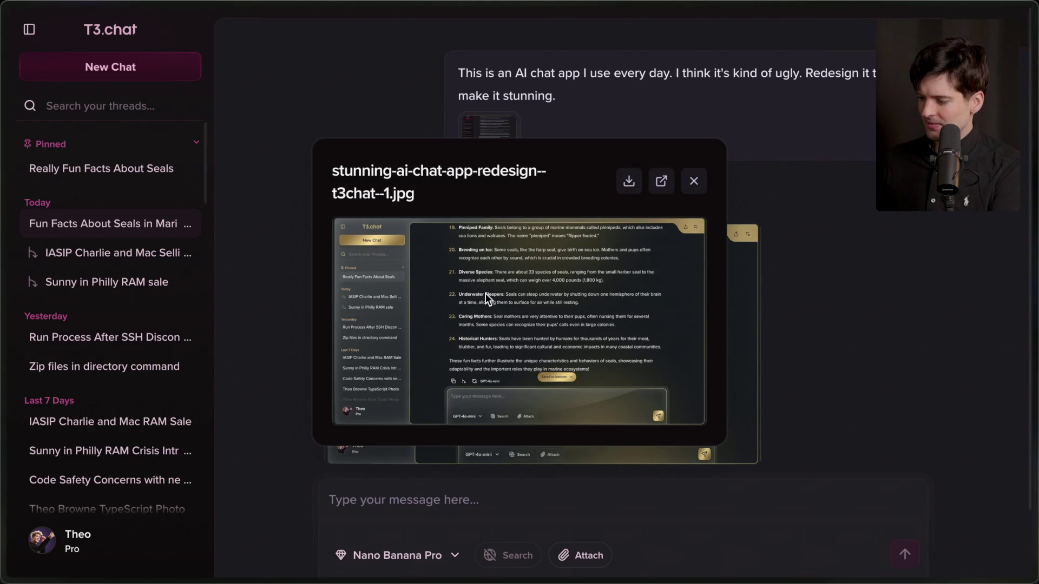
left_click(664, 183)
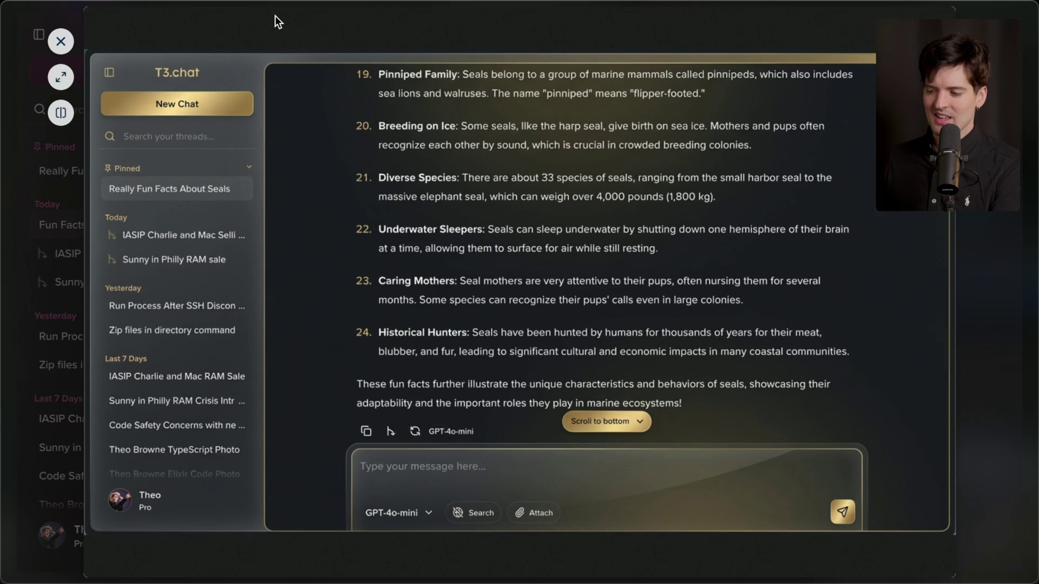
left_click(855, 201)
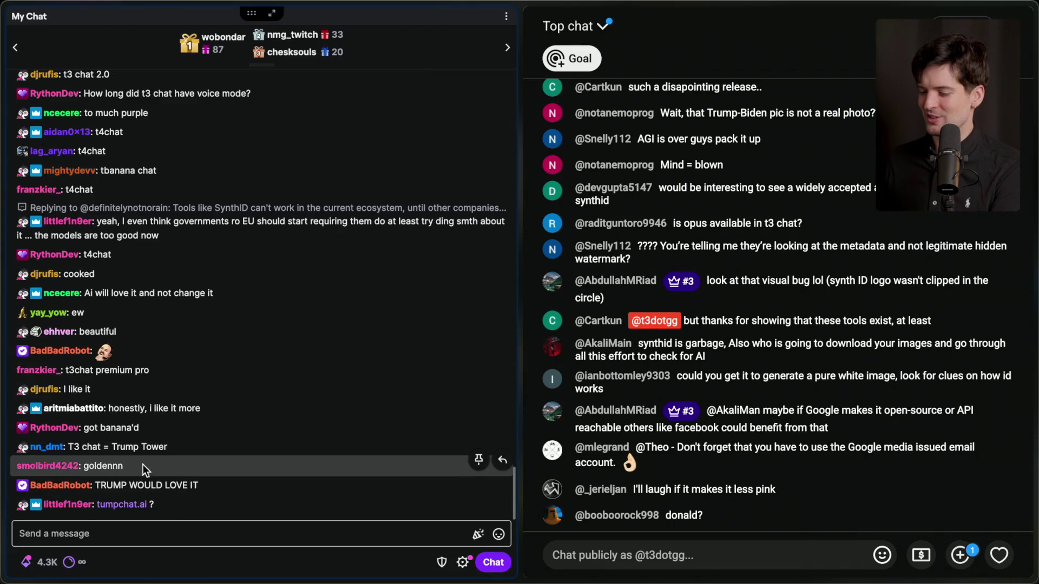
mouse_move(976, 302)
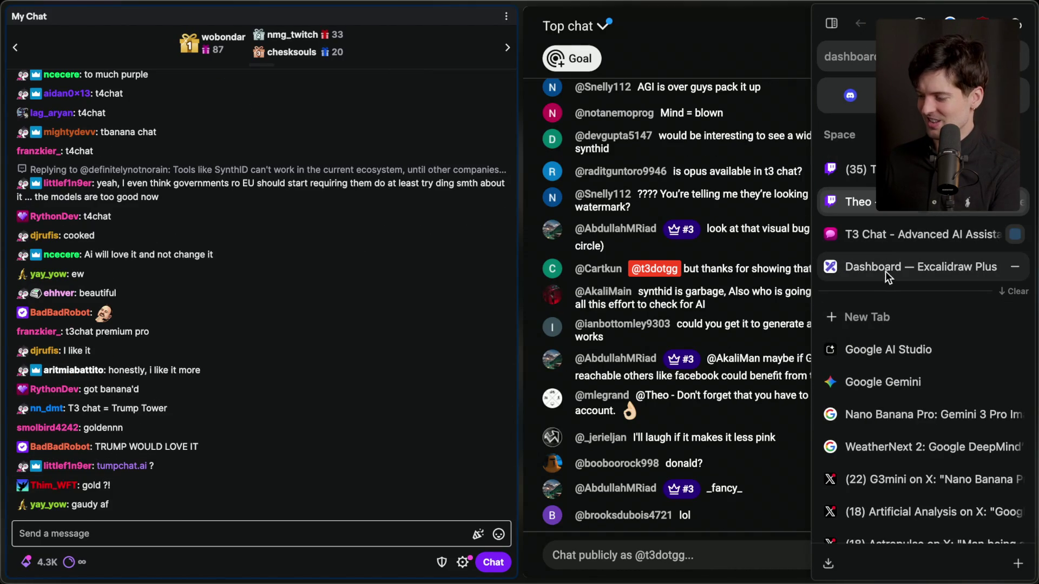
left_click(899, 235)
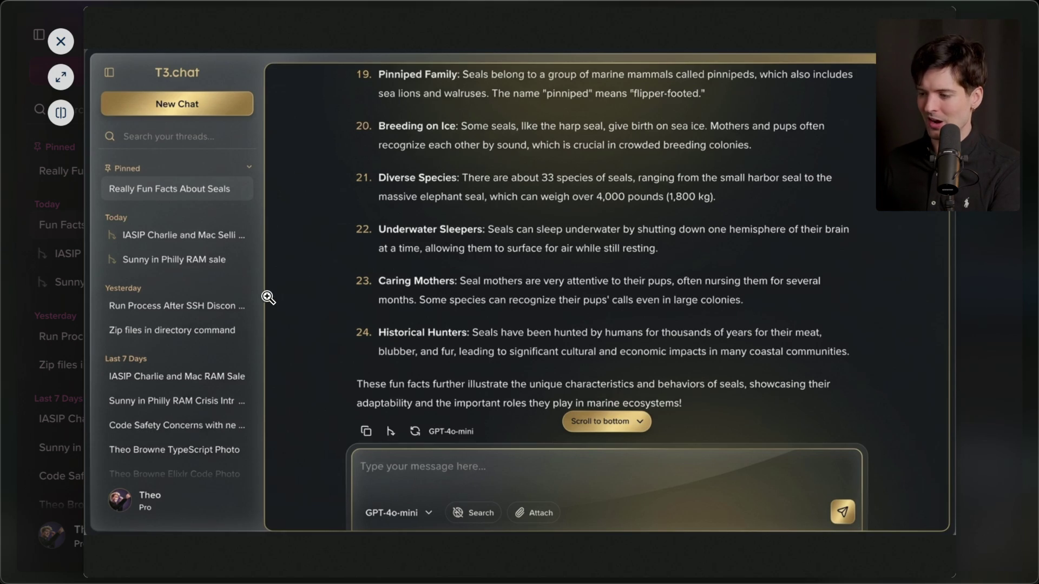
left_click(270, 296)
left_click(693, 165)
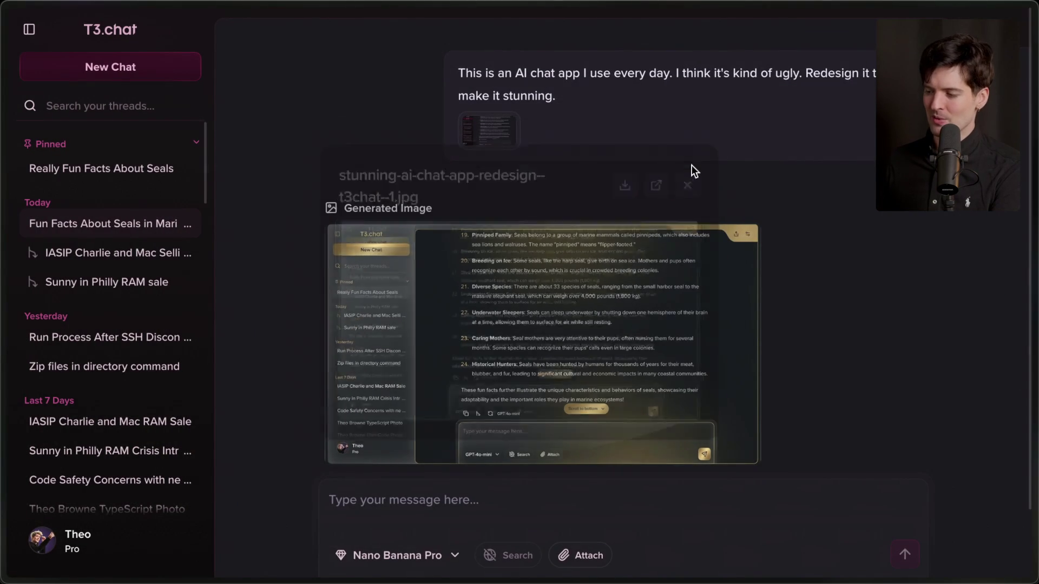
scroll(601, 287, "down", 2)
mouse_move(934, 397)
scroll(905, 427, "down", 4)
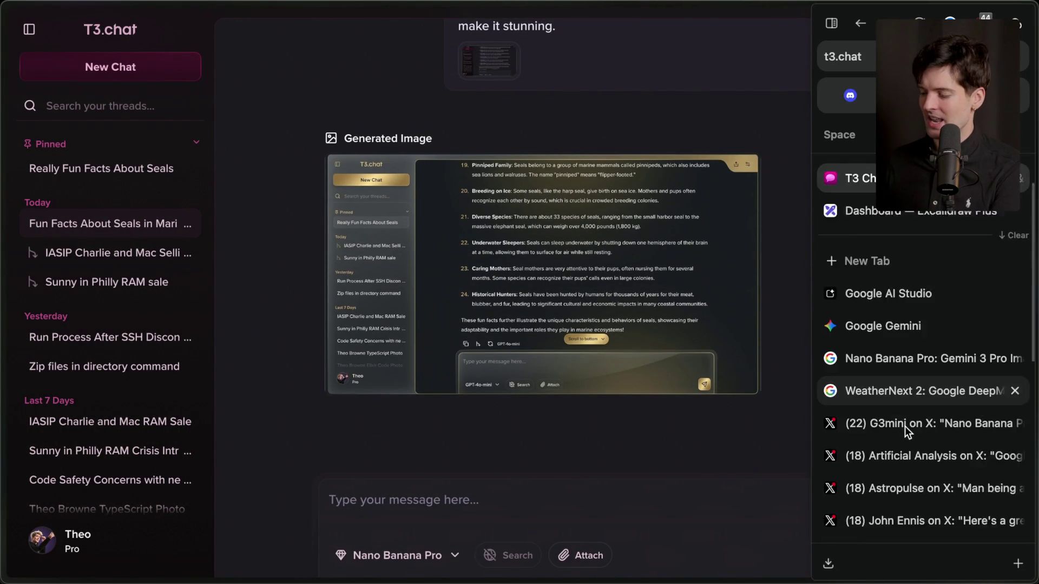
Step: Open the 'Design websites' Nano Banana Pro post and view its banana Google screenshot full size
left_click(902, 426)
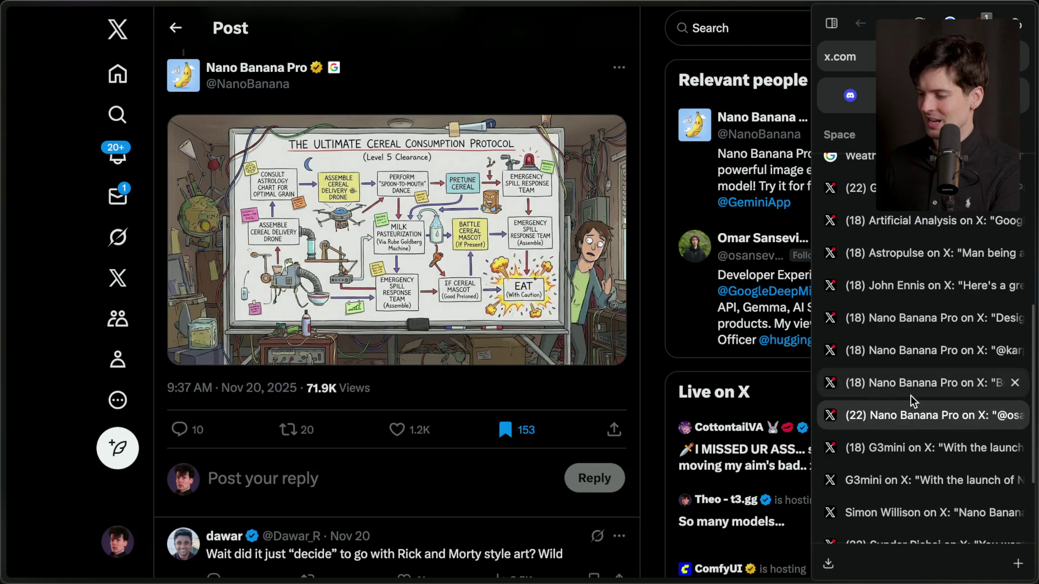
left_click(915, 358)
left_click(921, 328)
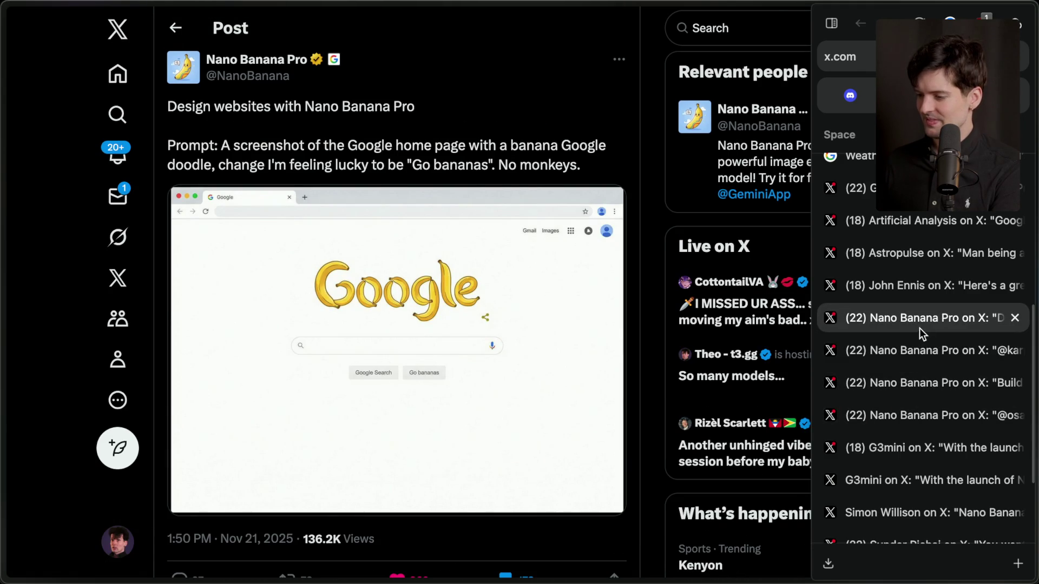
scroll(447, 221, "down", 2)
left_click(401, 248)
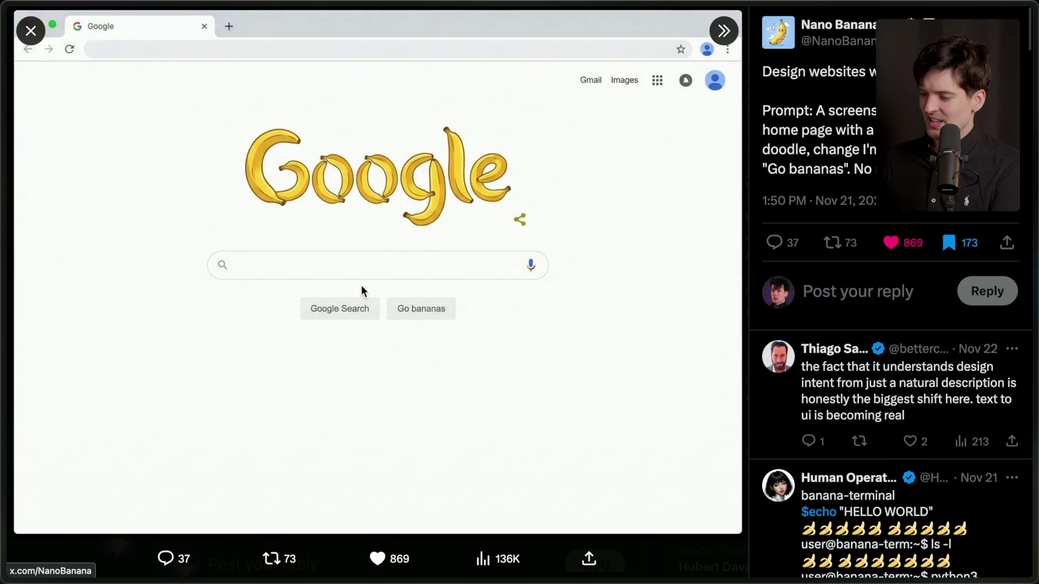
key("Escape")
scroll(211, 184, "up", 3)
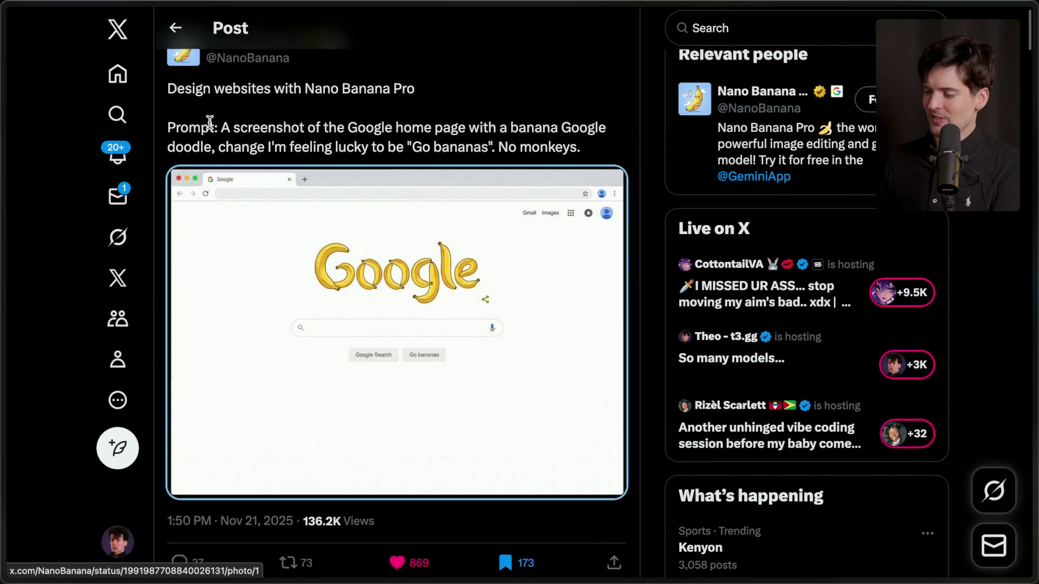
Step: Visit the NanoBanana profile page and enlarge its banana Google doodle screenshot
left_click(268, 89)
scroll(214, 320, "left", 5)
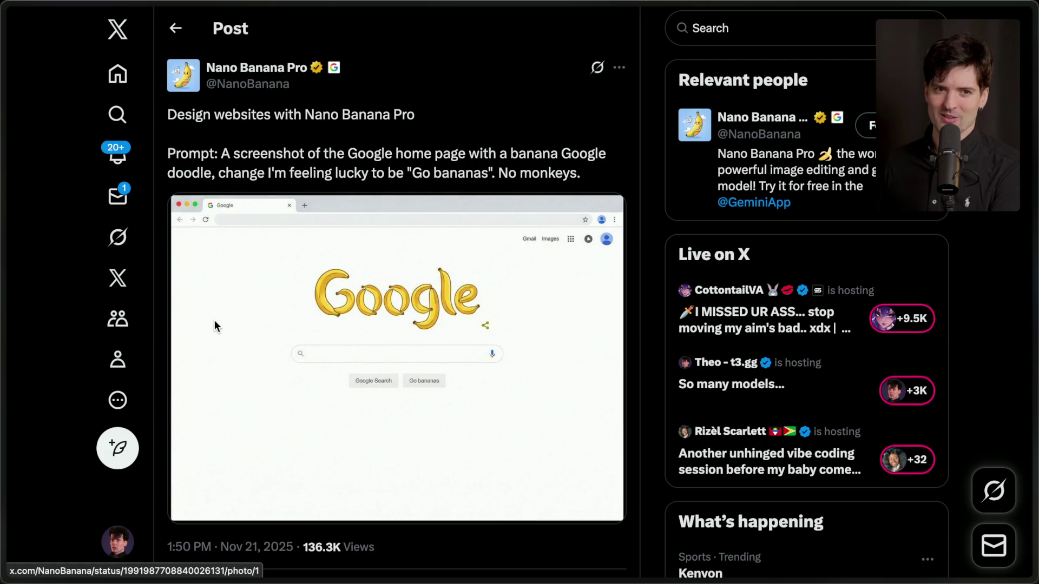
left_click(214, 321)
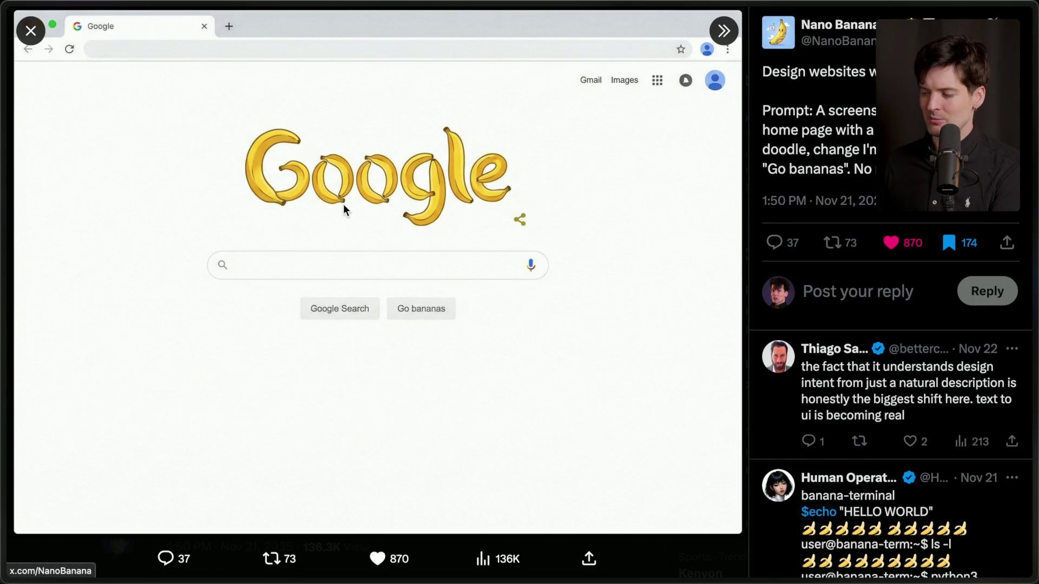
key("Escape")
scroll(443, 239, "down", 5)
scroll(443, 239, "up", 5)
Step: Open the game-assets post and inspect its banana sprite sheet enlarged
mouse_move(1033, 351)
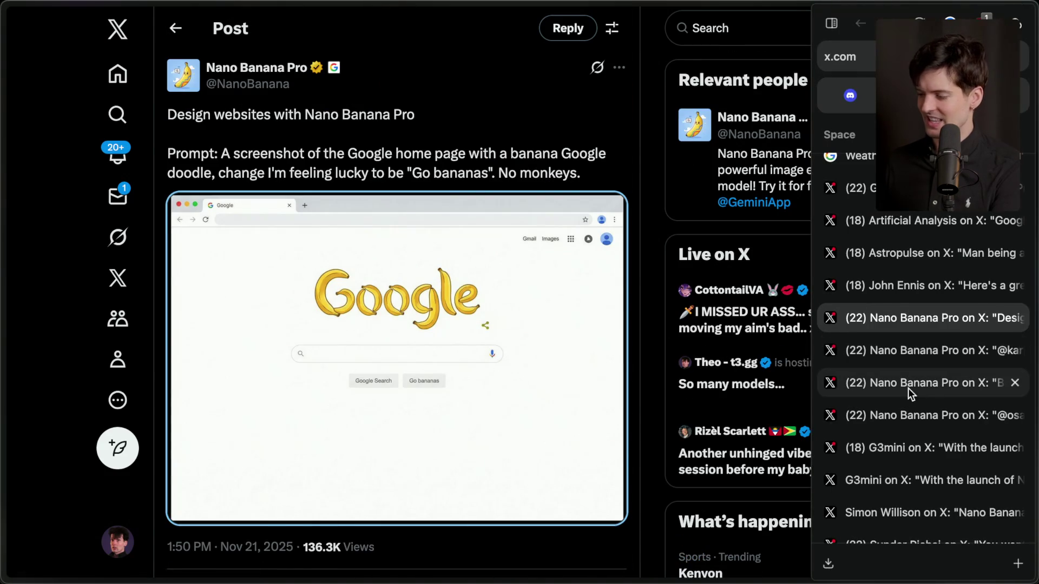
left_click(905, 341)
left_click(907, 382)
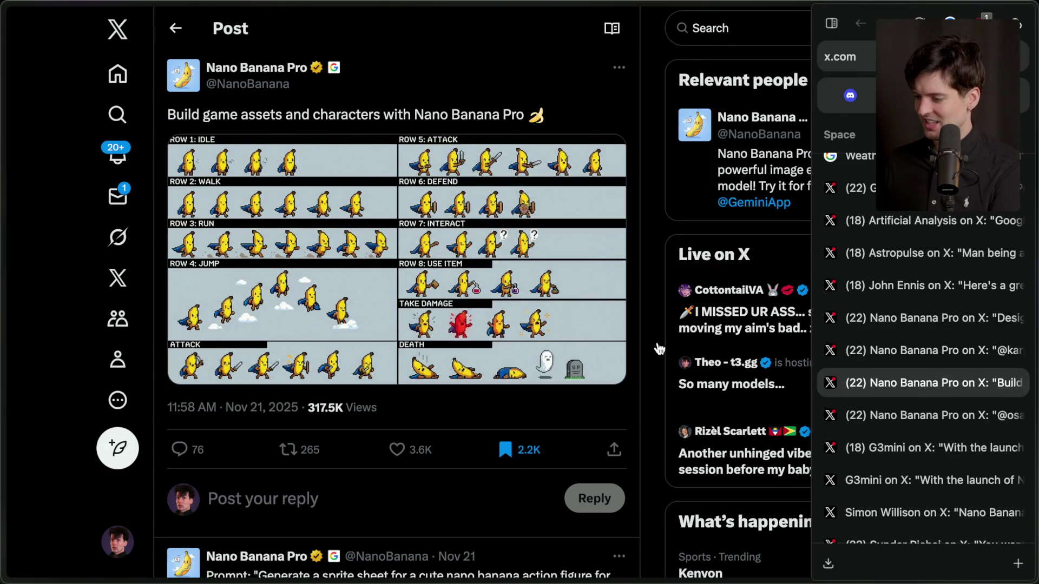
left_click(394, 229)
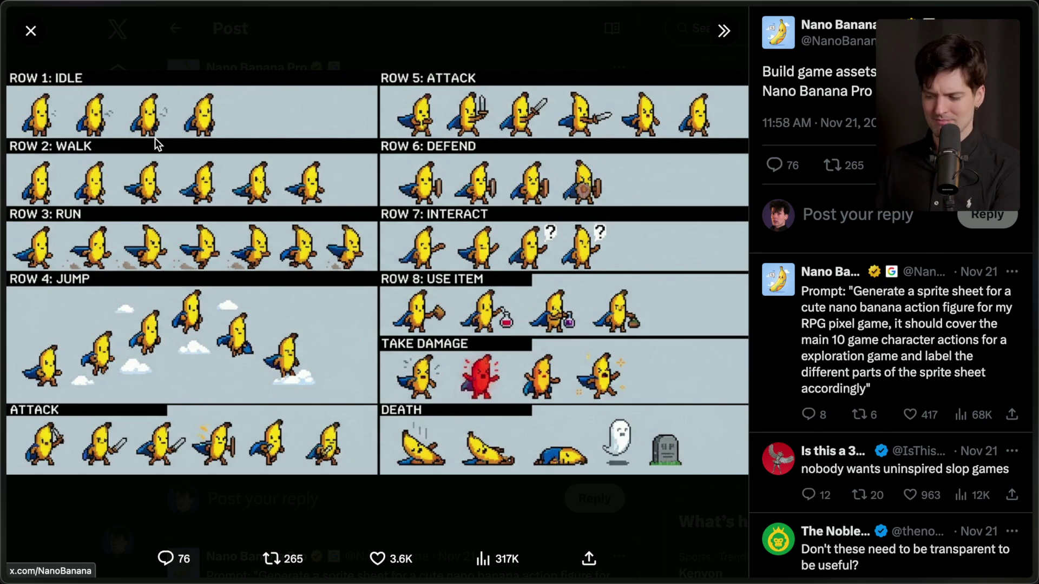
key("Escape")
Step: Find the post praising Nano Banana Pro and open its linked blog article in a new tab
mouse_move(1034, 287)
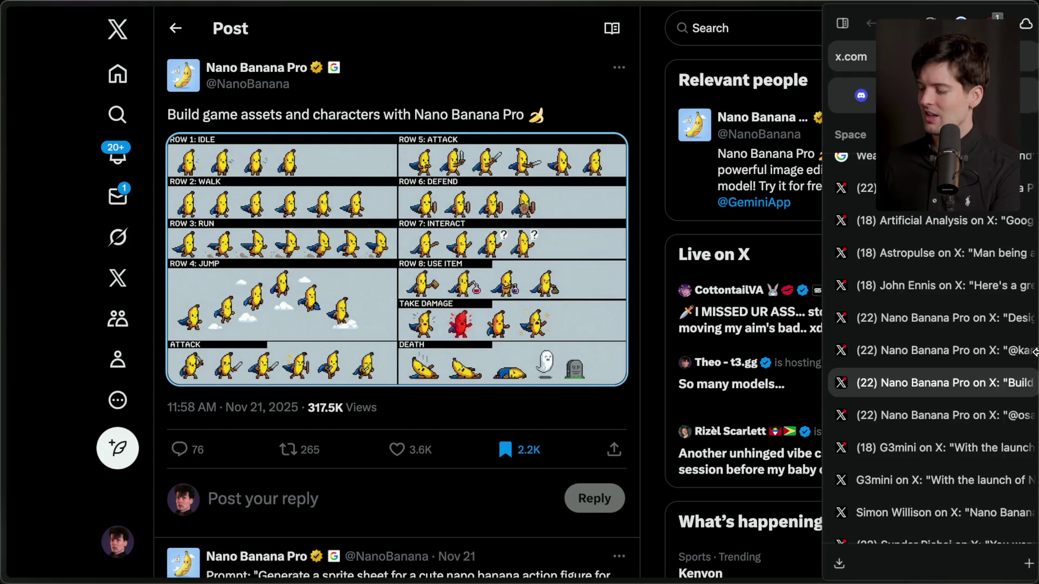
left_click(909, 418)
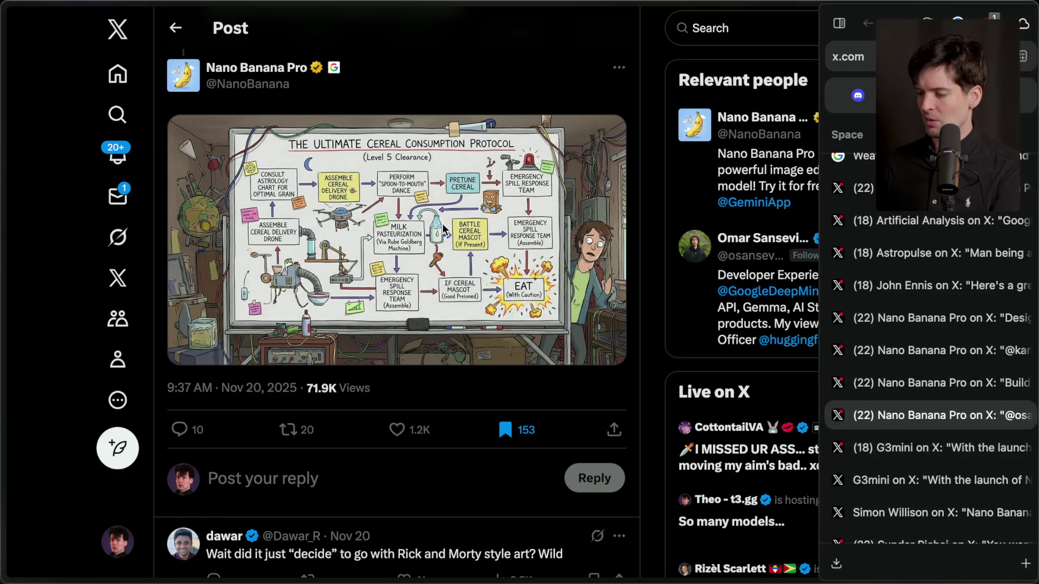
left_click(930, 449)
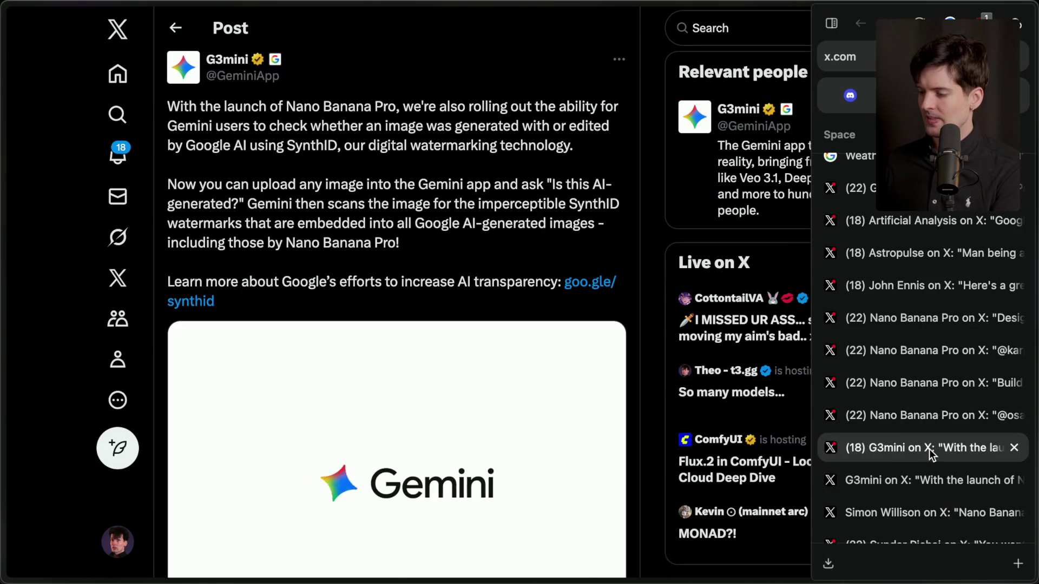
left_click(936, 408)
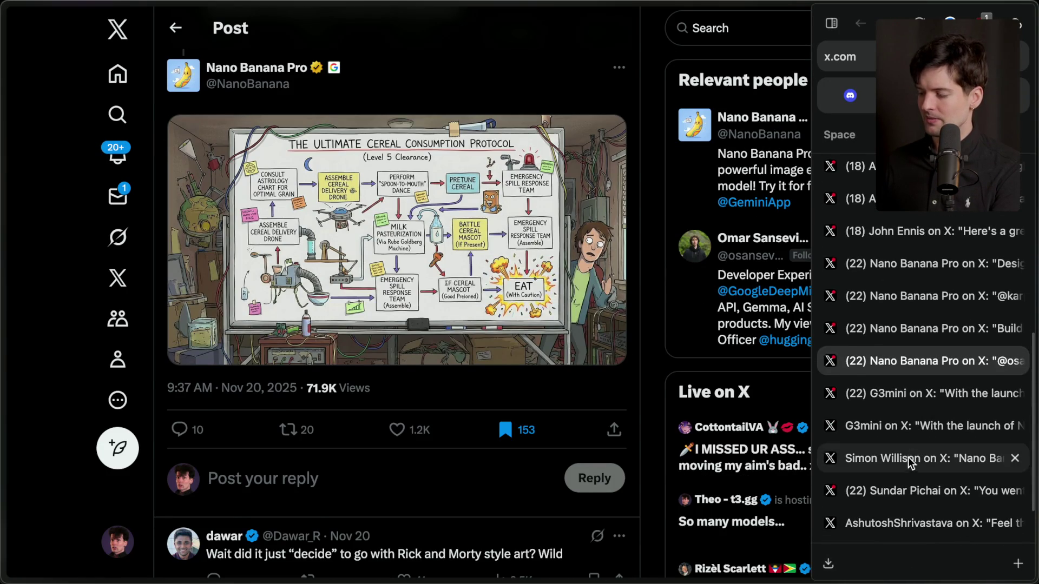
left_click(920, 458)
middle_click(349, 246)
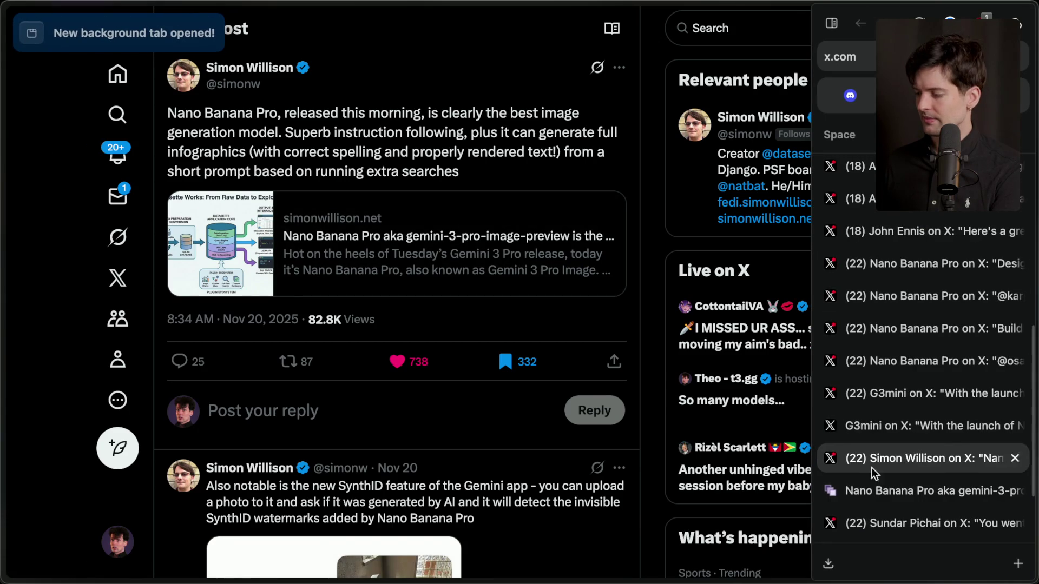
left_click(930, 489)
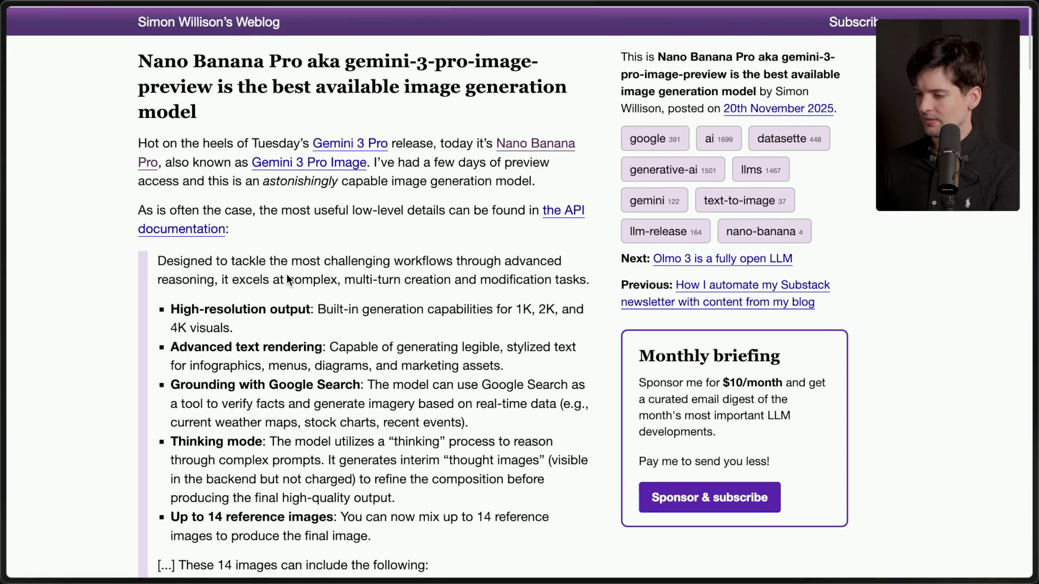
Step: Scroll Simon Willison's article to the 4K skull-shaped pancake example, then return to T3 Chat
scroll(287, 274, "down", 8)
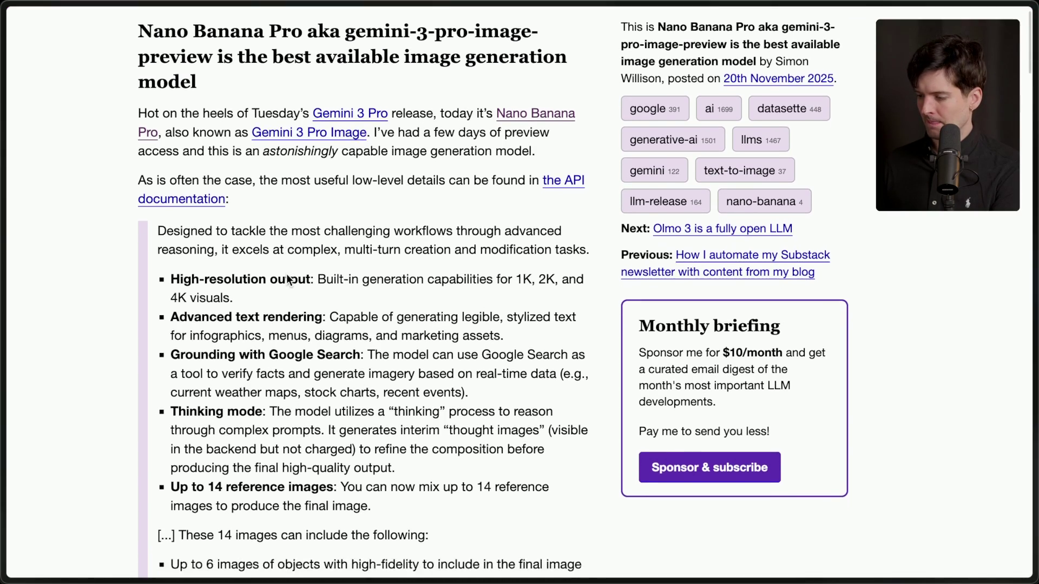
scroll(287, 274, "down", 5)
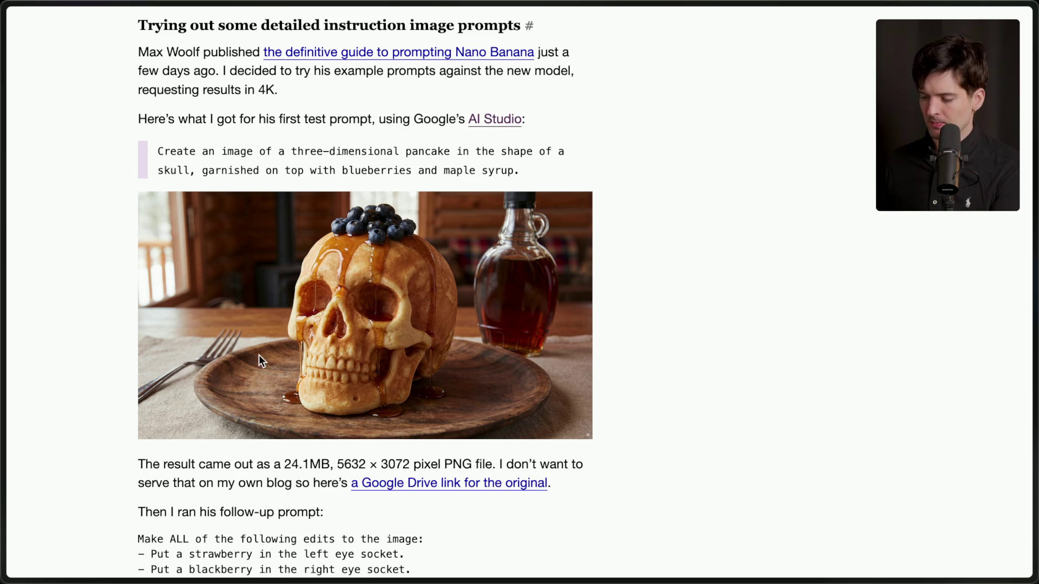
mouse_move(1036, 219)
scroll(893, 243, "up", 5)
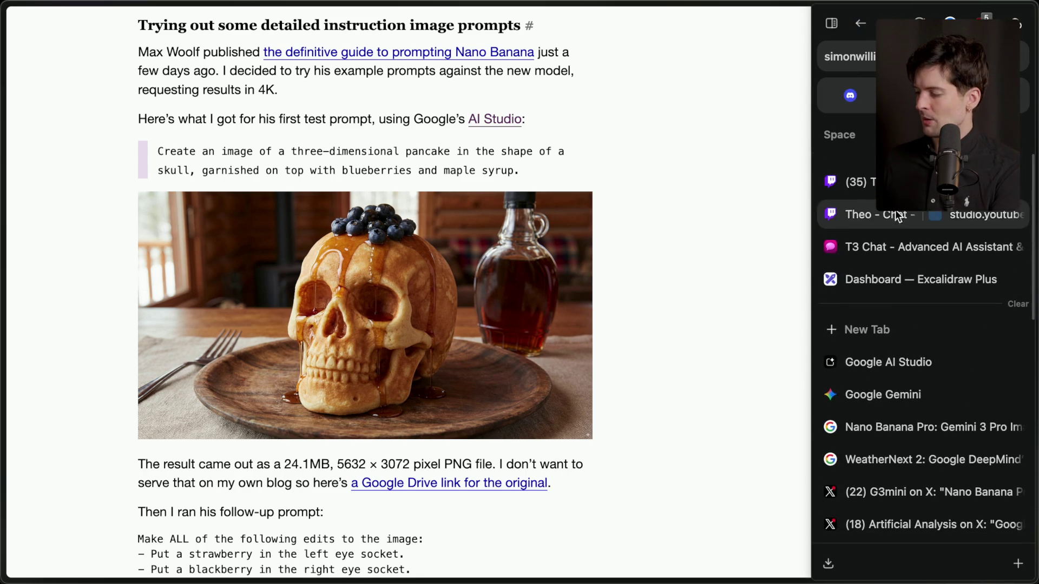
left_click(871, 235)
Step: Google 'full wine glass image generation test !G' in a new tab and scroll the results
key("super+t")
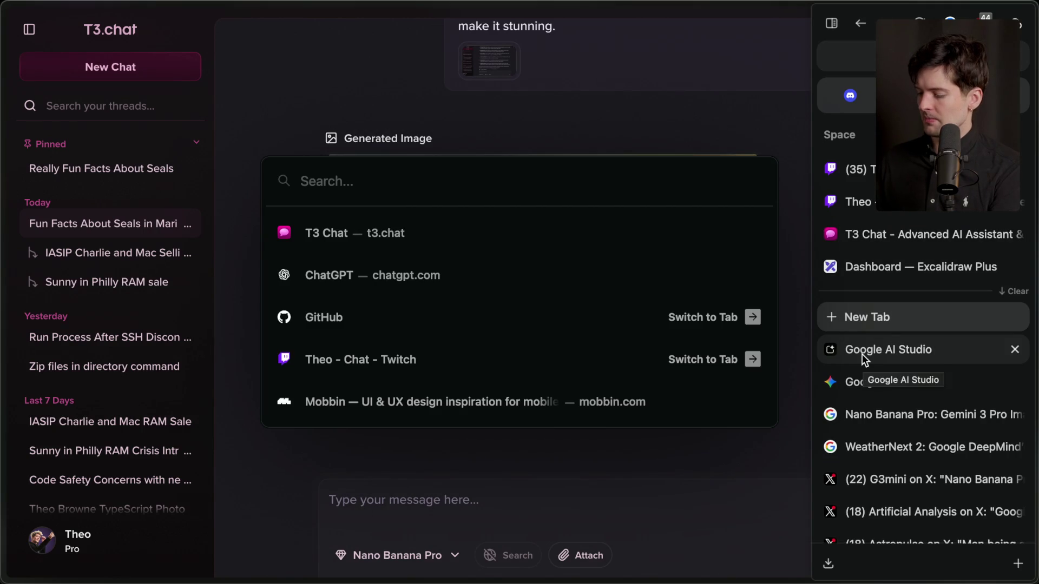
type("w")
key("BackSpace")
key("BackSpace")
type("full wine gla")
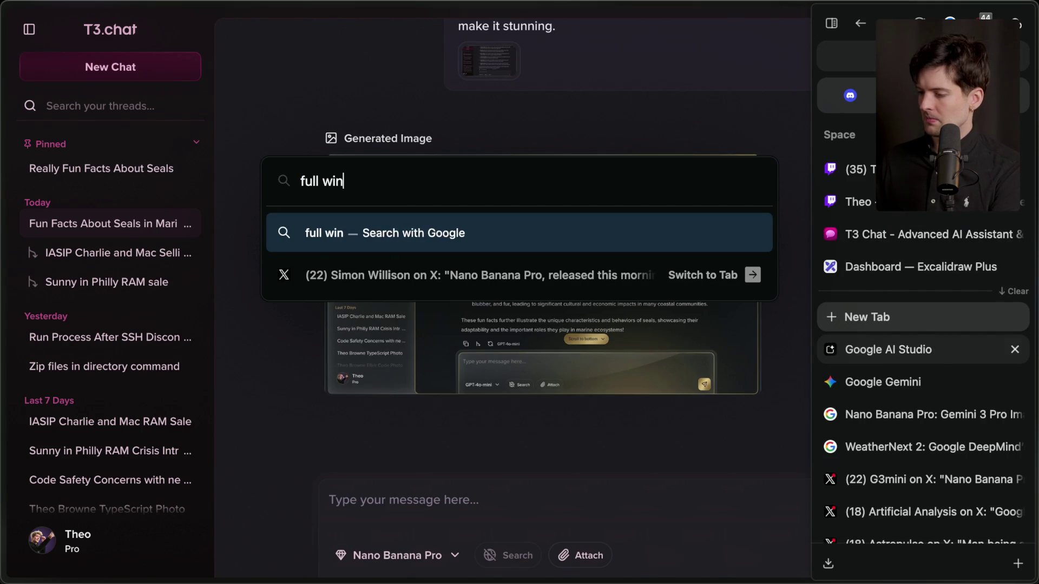
type("ss image generation tes")
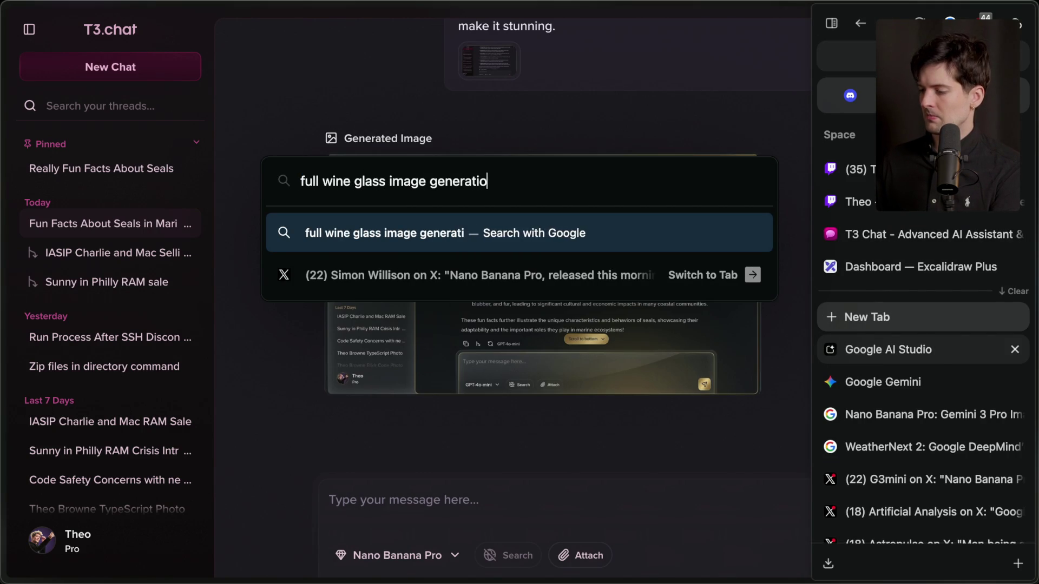
type("t !G")
key("Return")
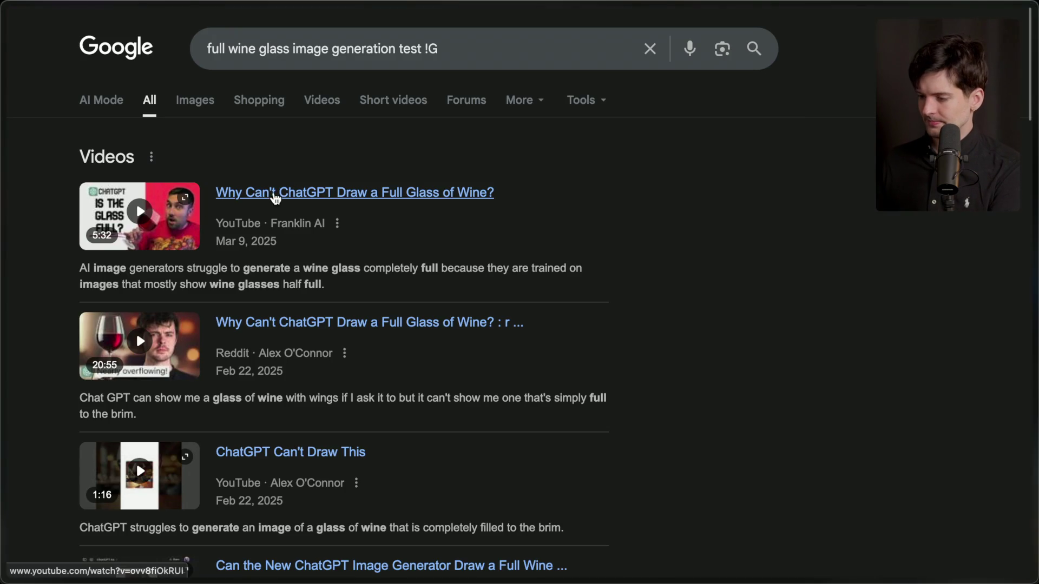
scroll(260, 284, "down", 8)
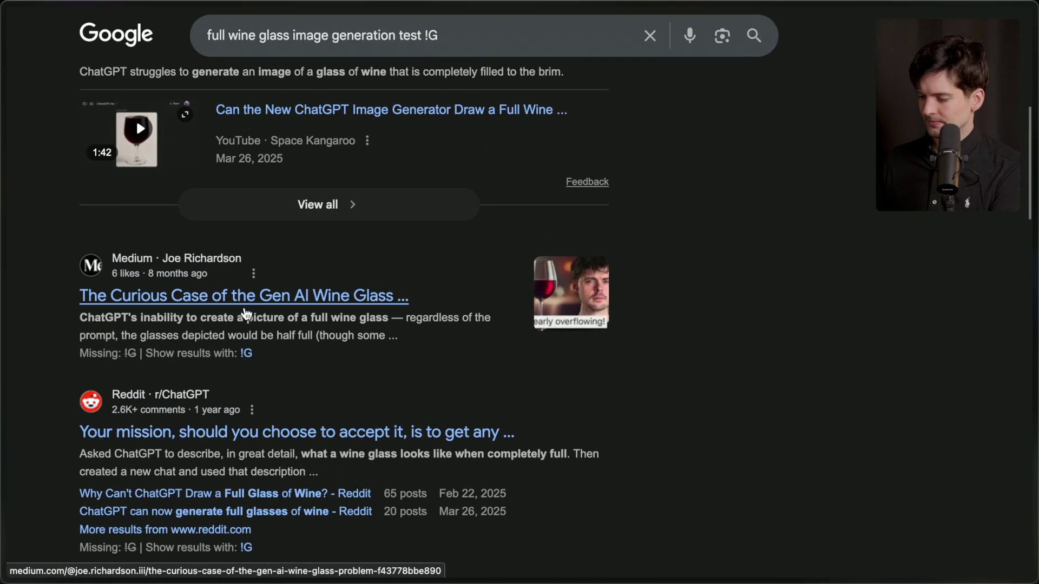
scroll(241, 424, "down", 1)
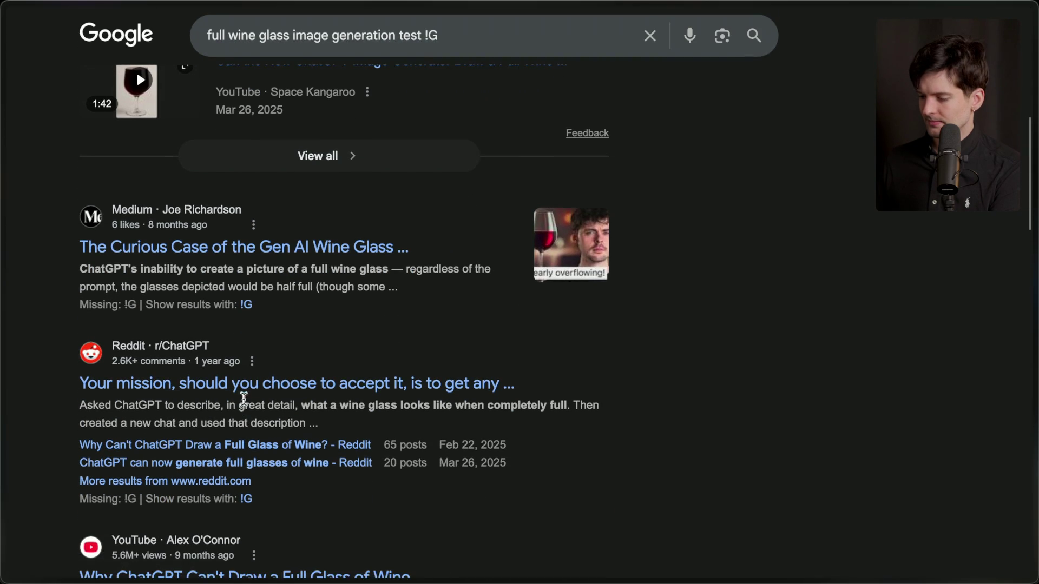
scroll(244, 400, "down", 9)
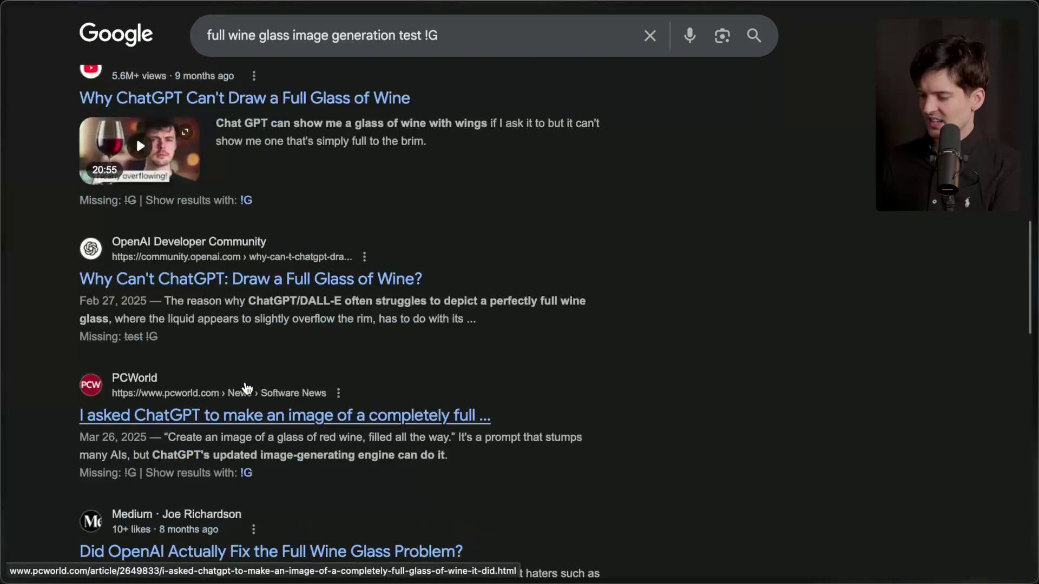
mouse_move(1035, 261)
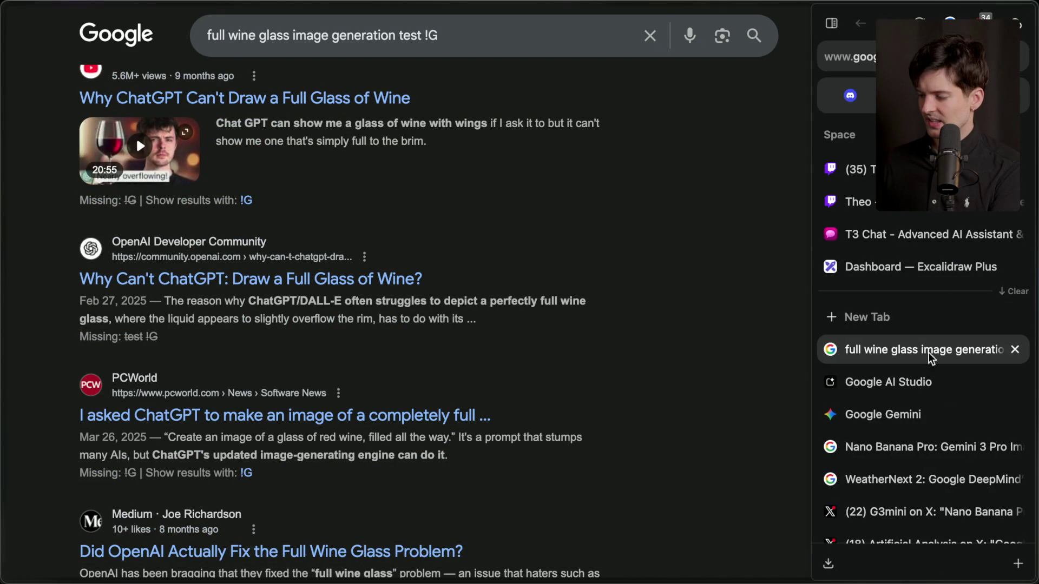
Step: Open the x.com/theo profile in another new tab
key("super+t")
type("x.com/theo")
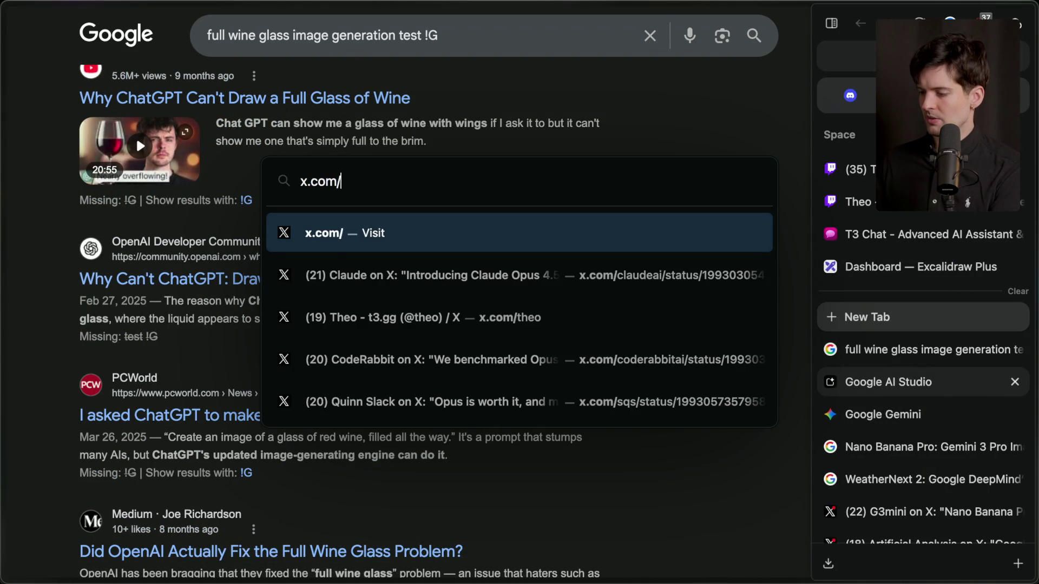
key("Return")
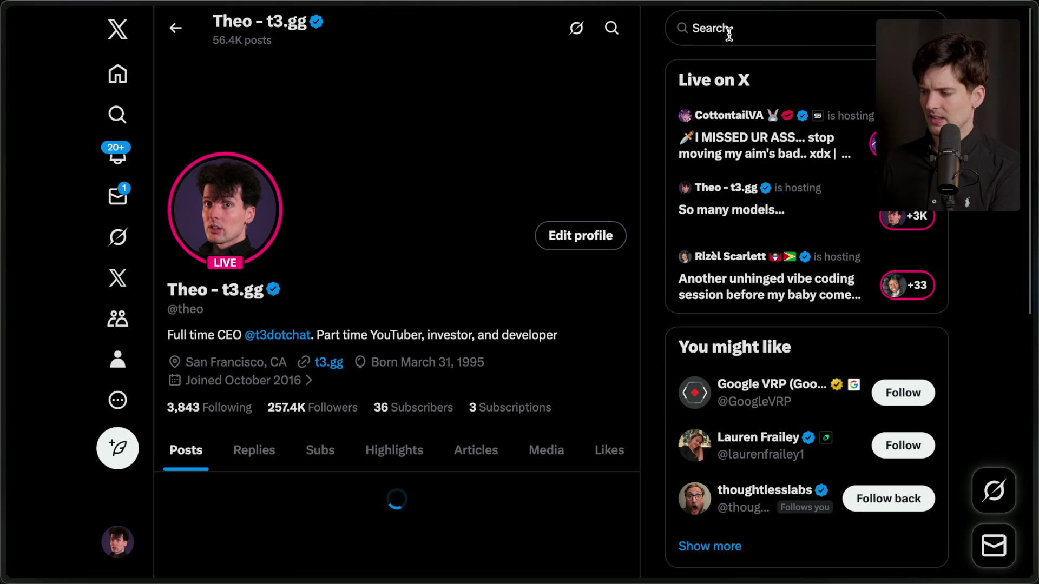
Step: Search X for 'wine glass full to the brim' and scroll through the Top results
left_click(757, 28)
type("wine glass full")
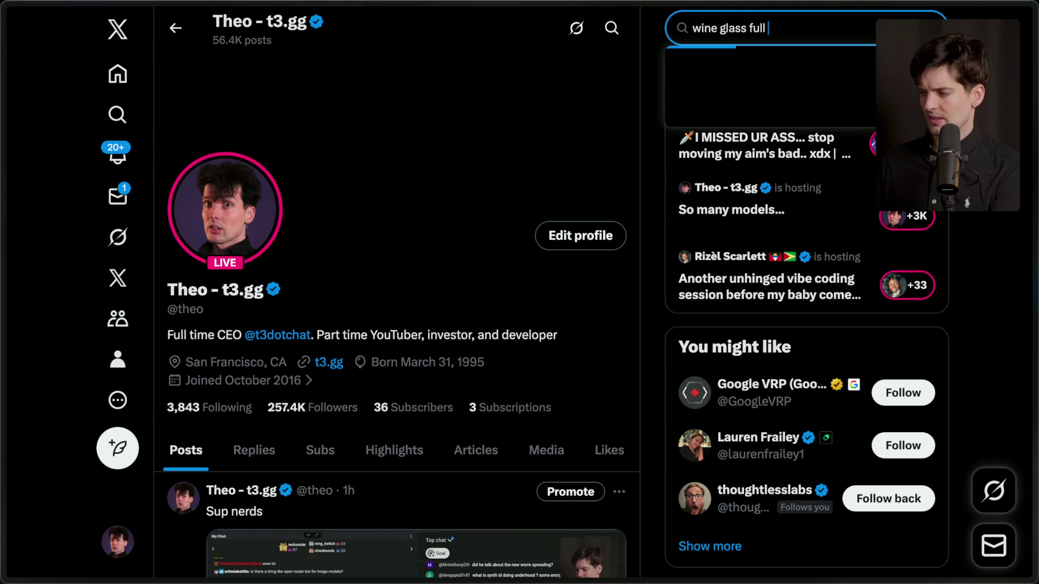
type("m")
key("Return")
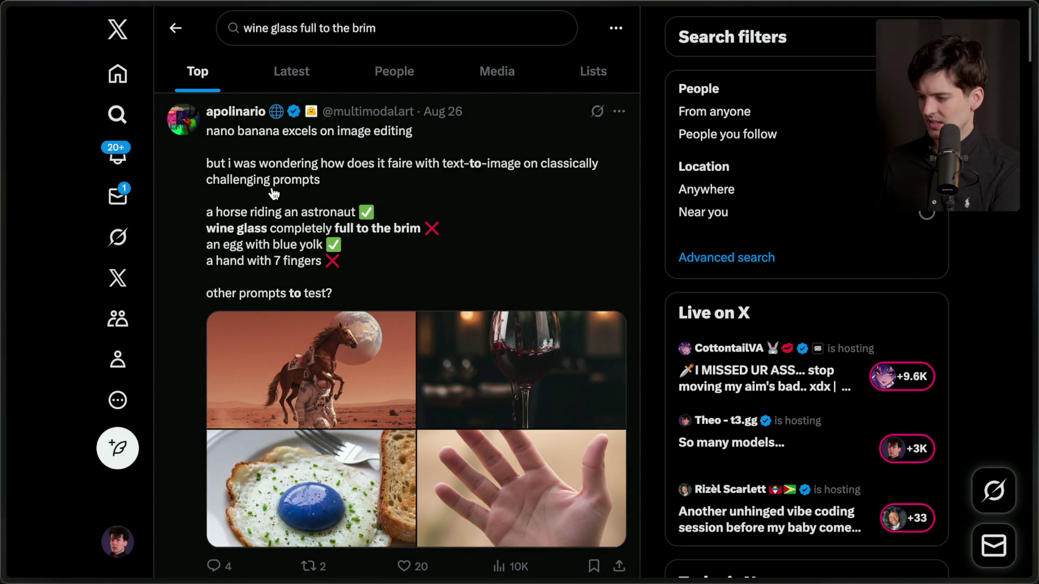
scroll(299, 217, "down", 10)
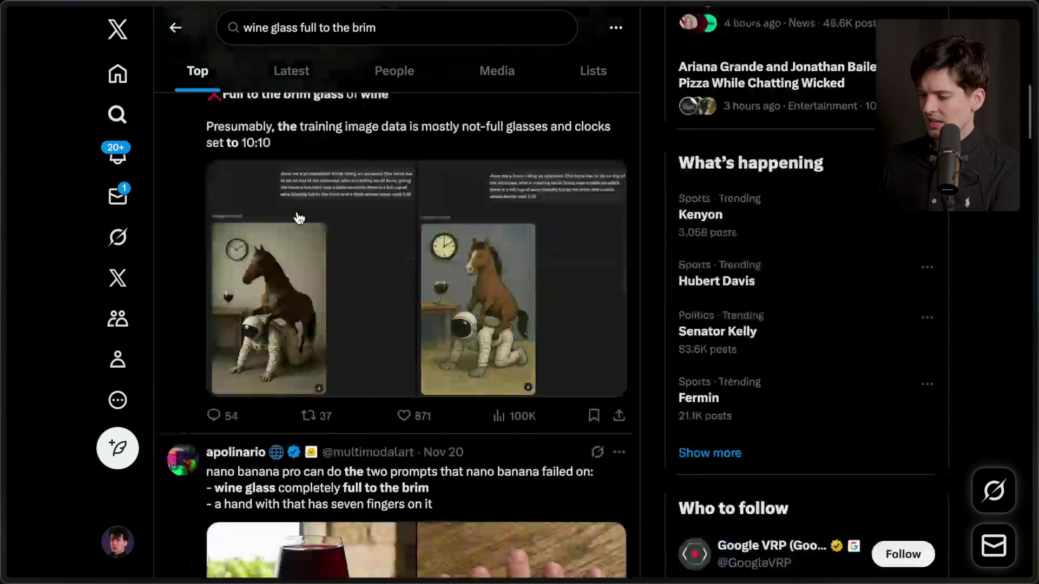
scroll(299, 218, "down", 6)
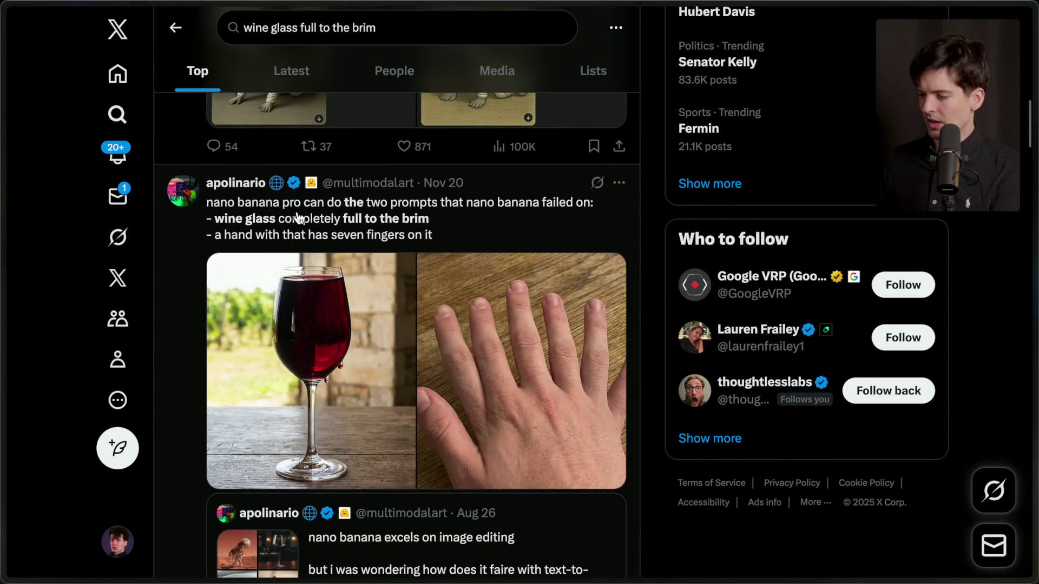
scroll(299, 218, "down", 5)
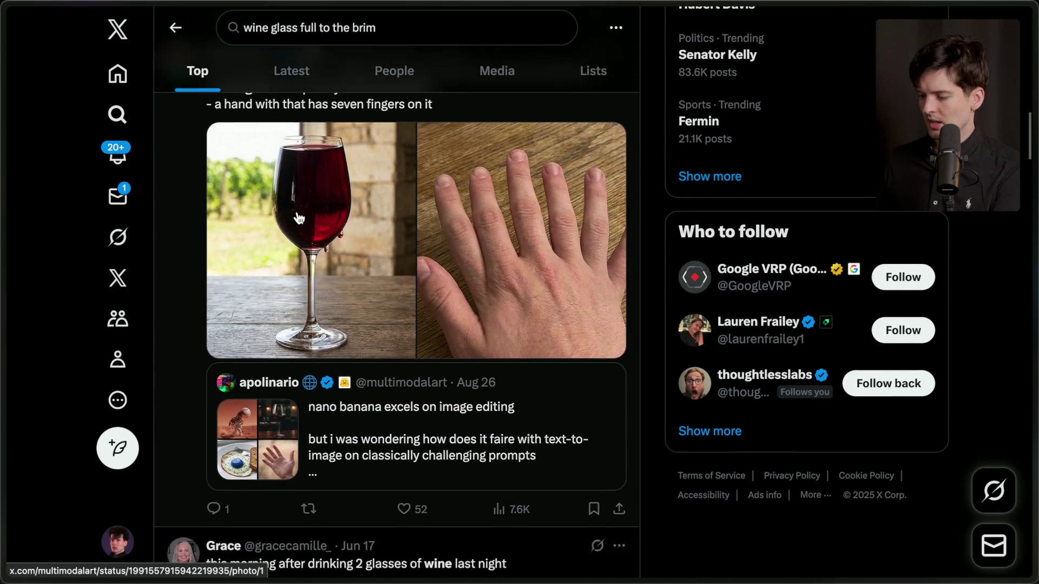
scroll(299, 218, "down", 15)
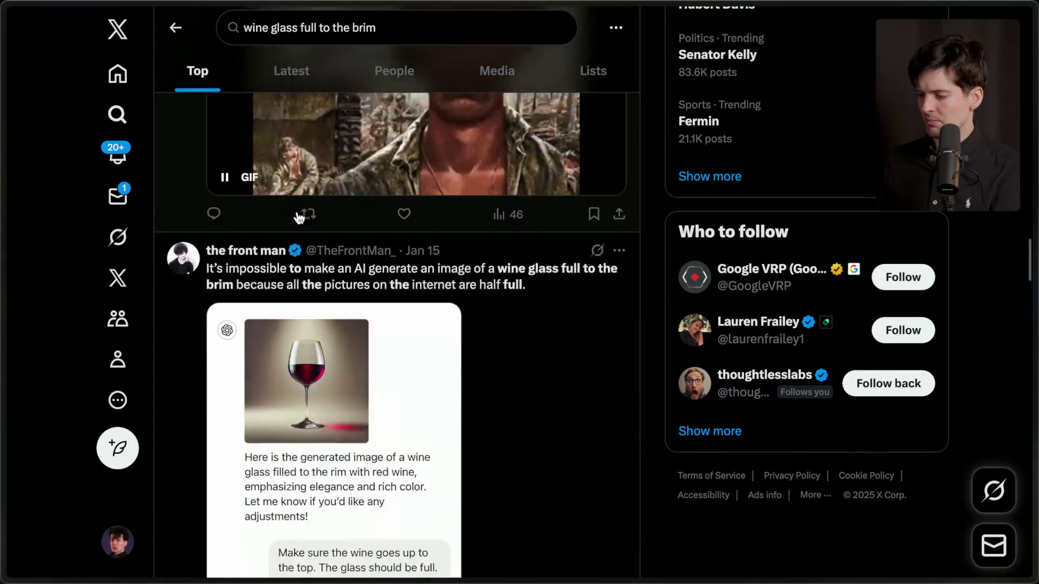
scroll(300, 218, "down", 18)
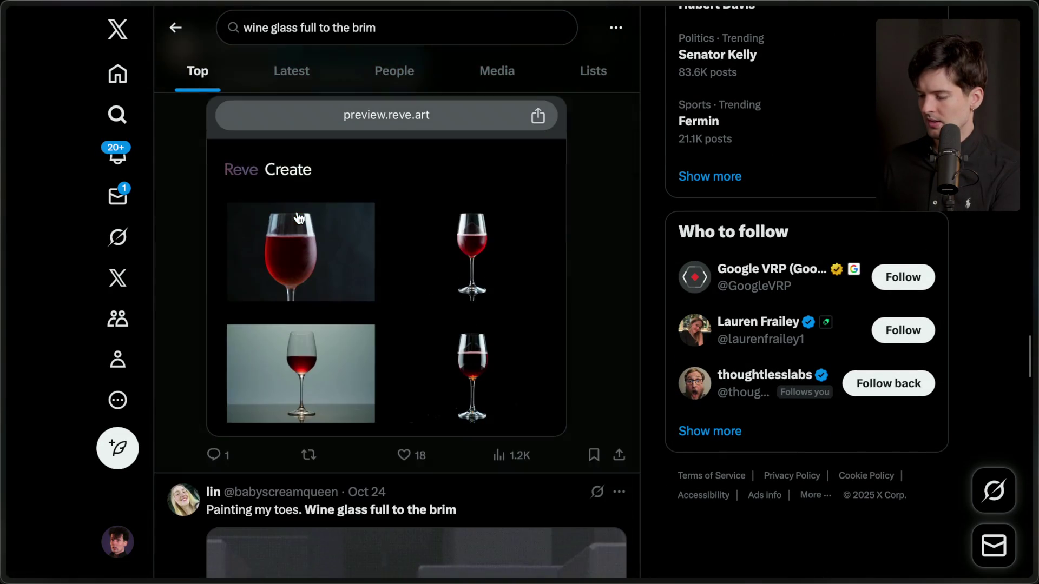
scroll(299, 218, "down", 20)
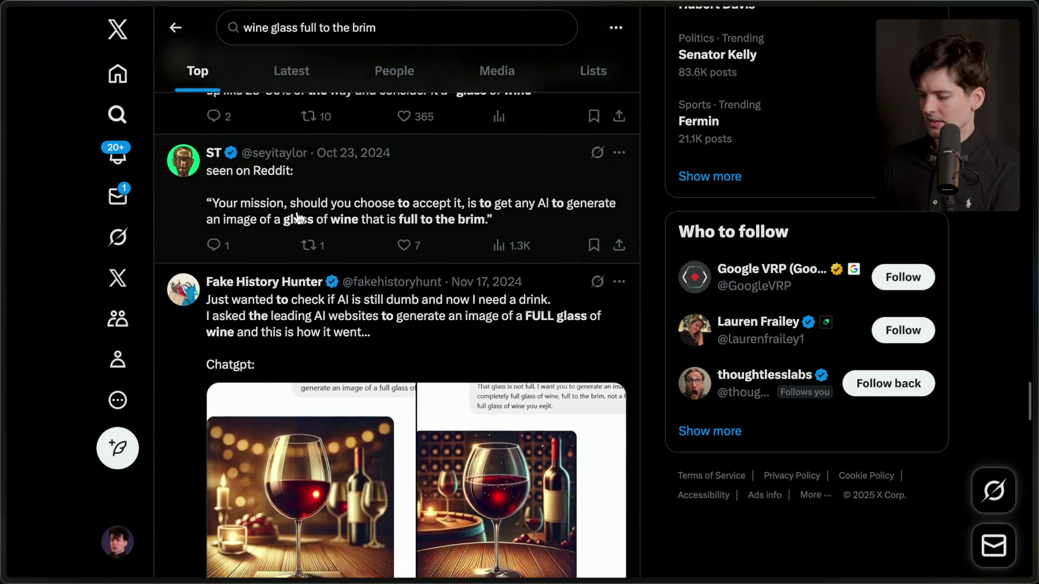
Step: Browse the Latest results, switch back to Top, and start trimming the search query
left_click(300, 70)
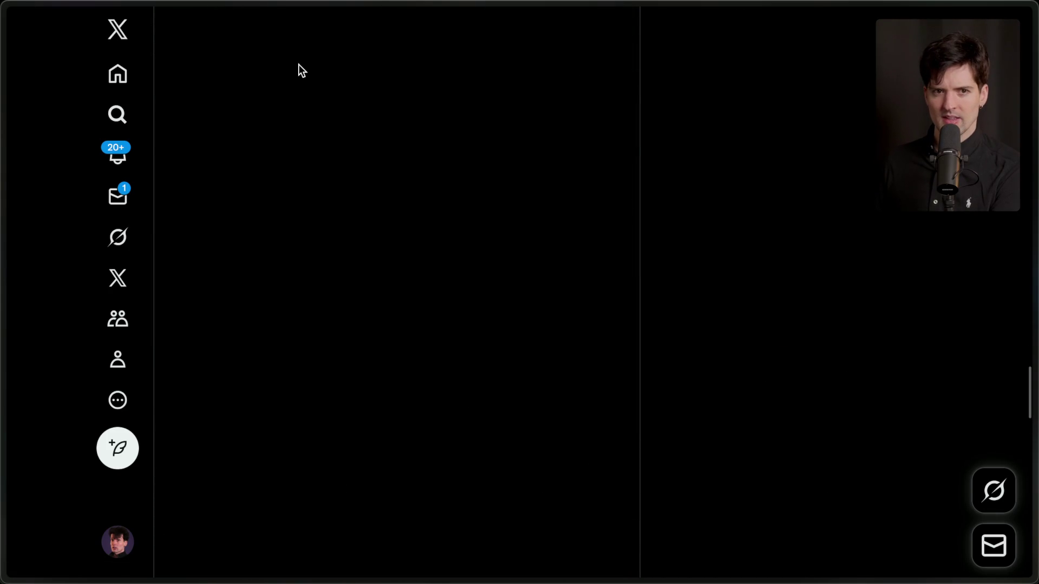
scroll(427, 299, "down", 15)
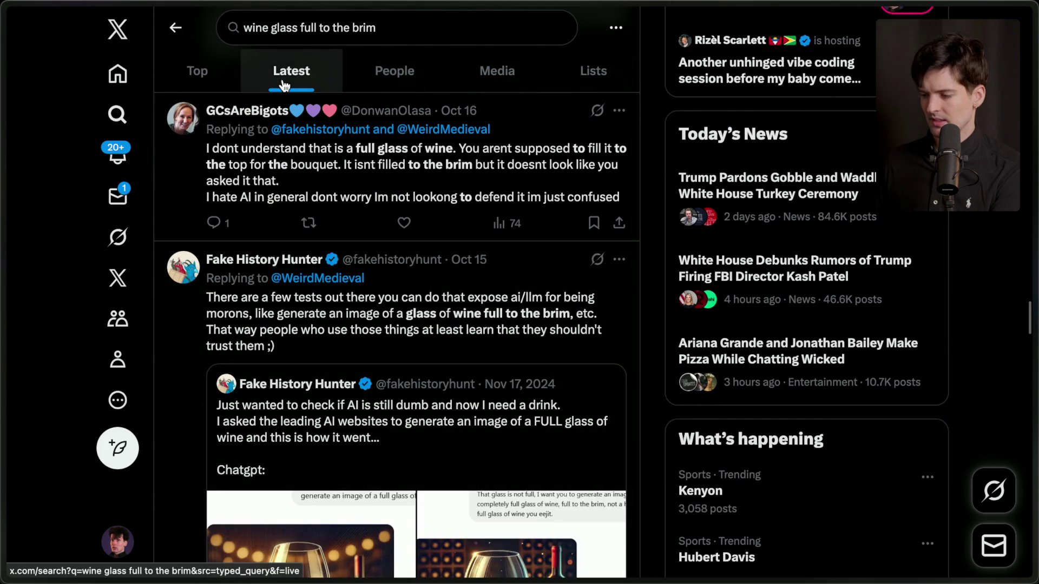
scroll(269, 78, "down", 3)
left_click(202, 70)
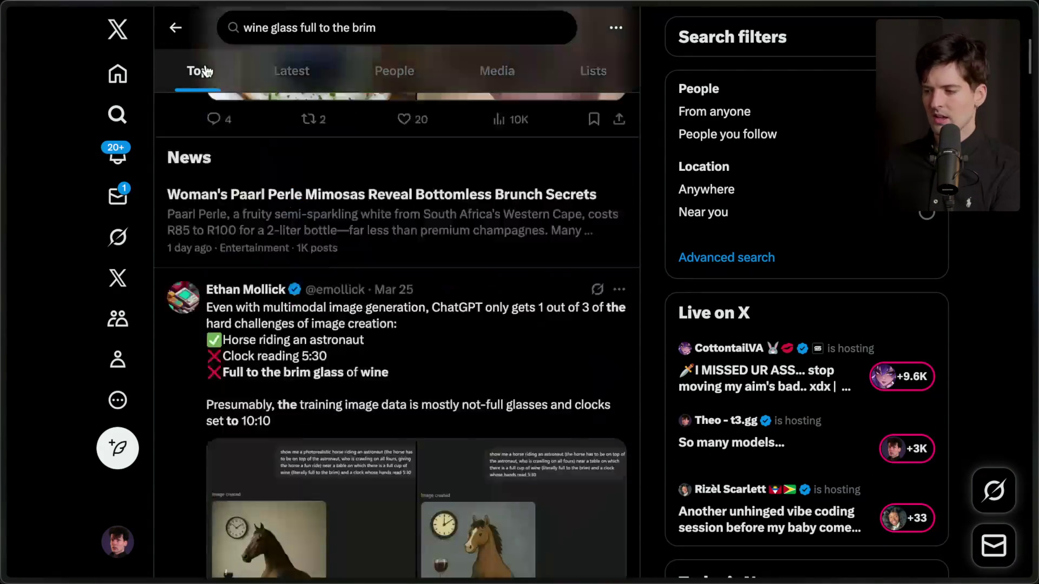
left_click(394, 29)
key("BackSpace")
key("BackSpace")
key("BackSpace")
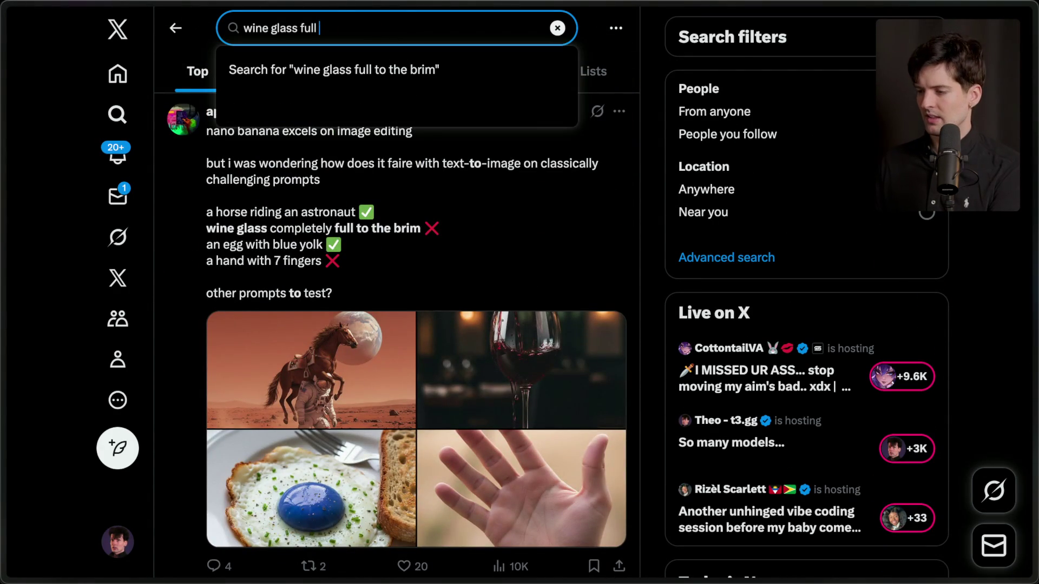
Step: Search X for 'wine clock', open the clock benchmark post, and select its quoted 11:15 prompt
type("clock prompt")
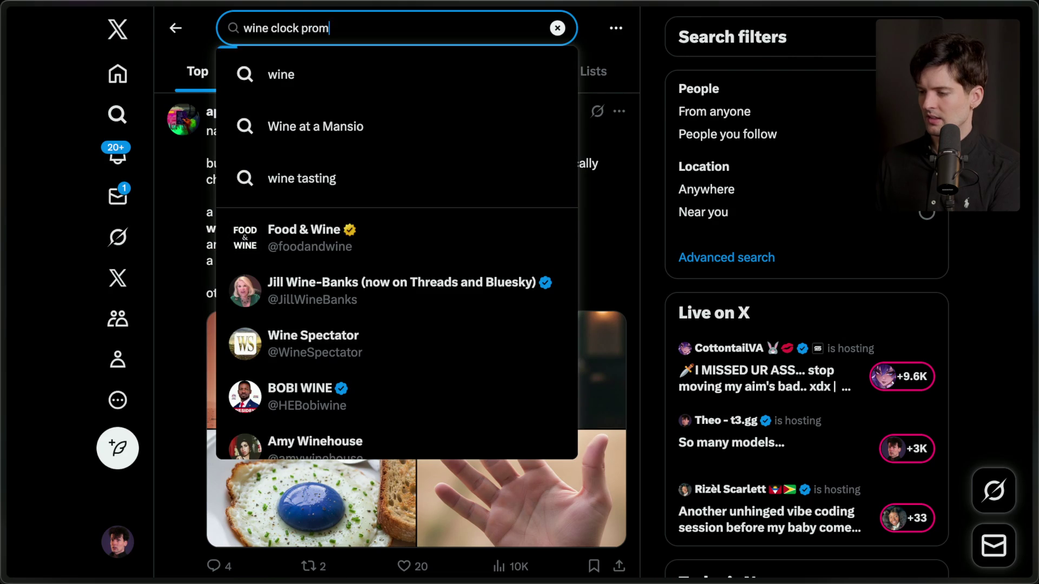
key("Return")
key("BackSpace")
key("BackSpace")
key("BackSpace")
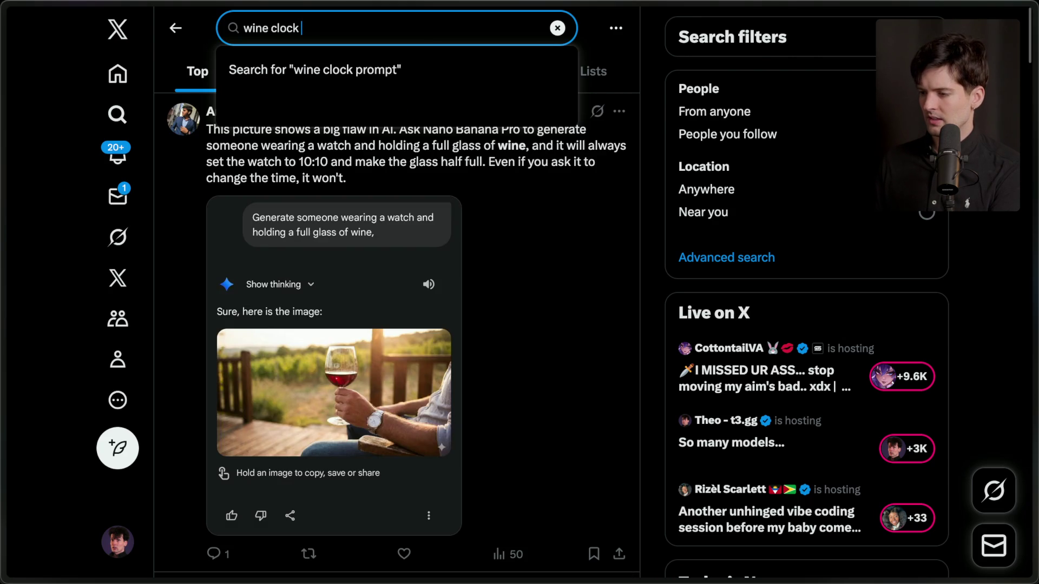
key("Return")
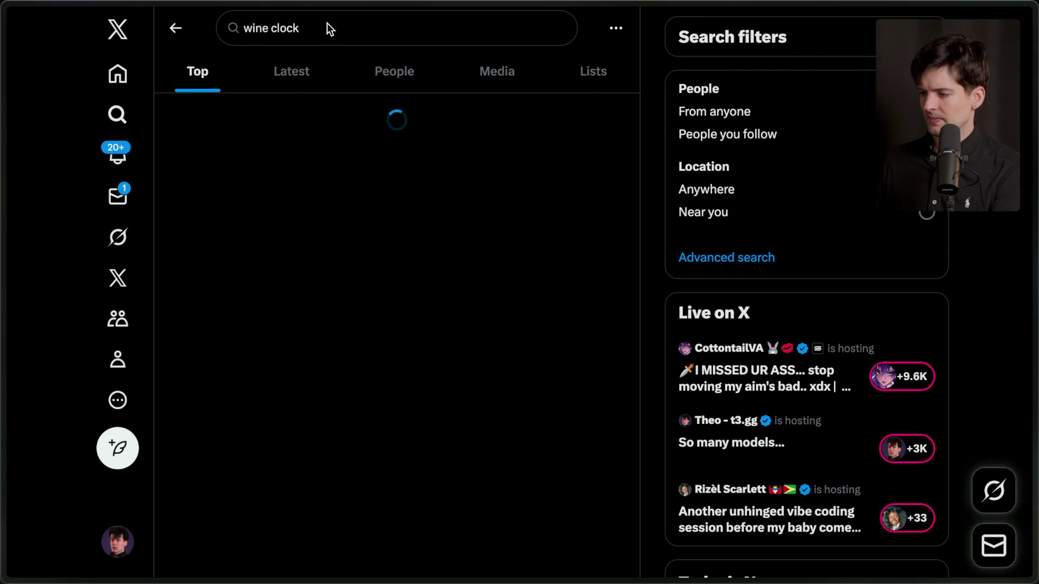
scroll(381, 416, "down", 4)
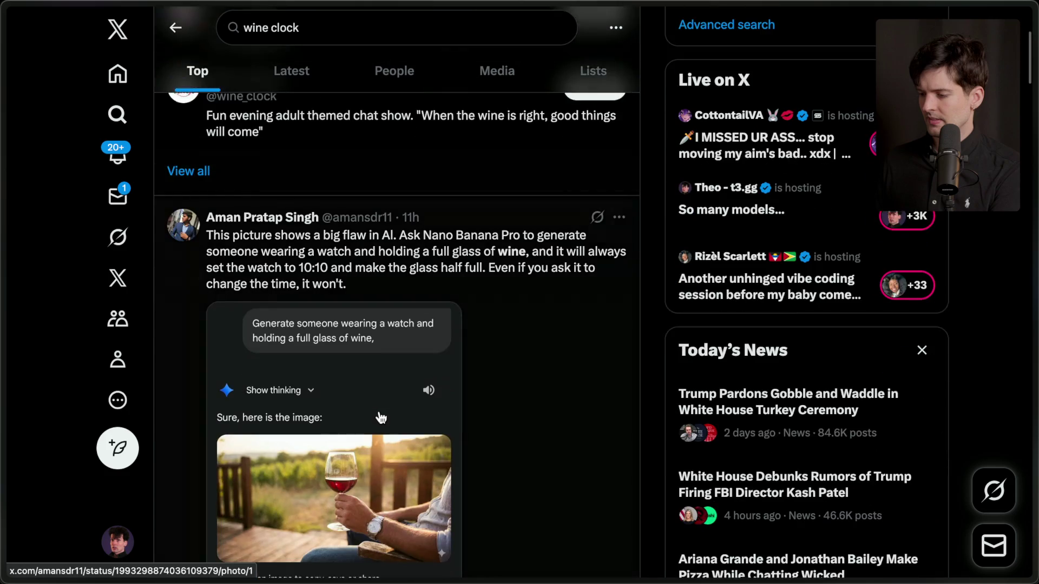
scroll(381, 417, "down", 10)
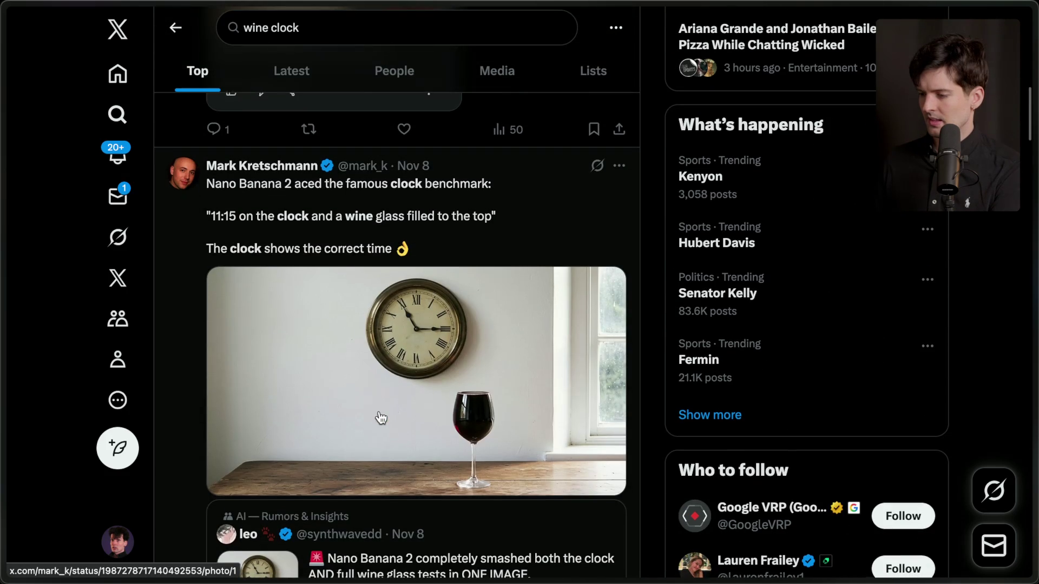
left_click(439, 243)
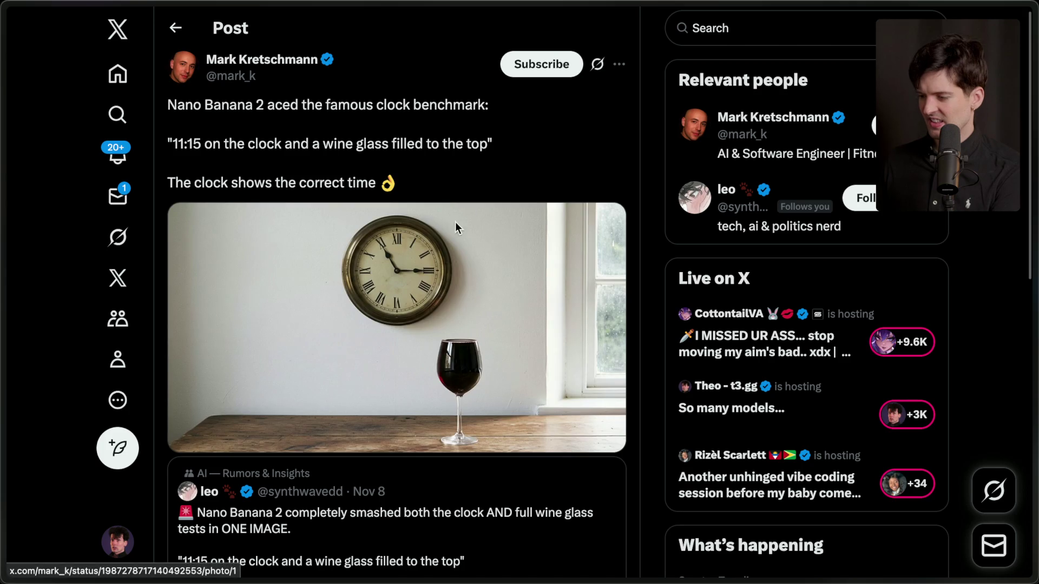
mouse_move(489, 144)
left_mouse_down()
mouse_move(190, 158)
mouse_move(173, 143)
left_mouse_up()
key("ctrl+c")
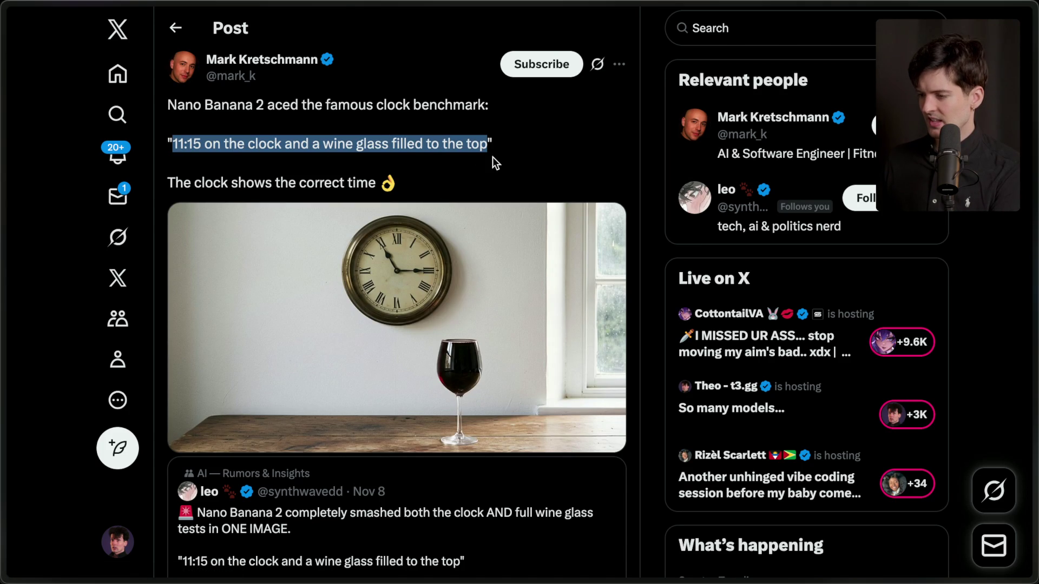
Step: Go to T3 Chat and start an empty new chat
mouse_move(1034, 271)
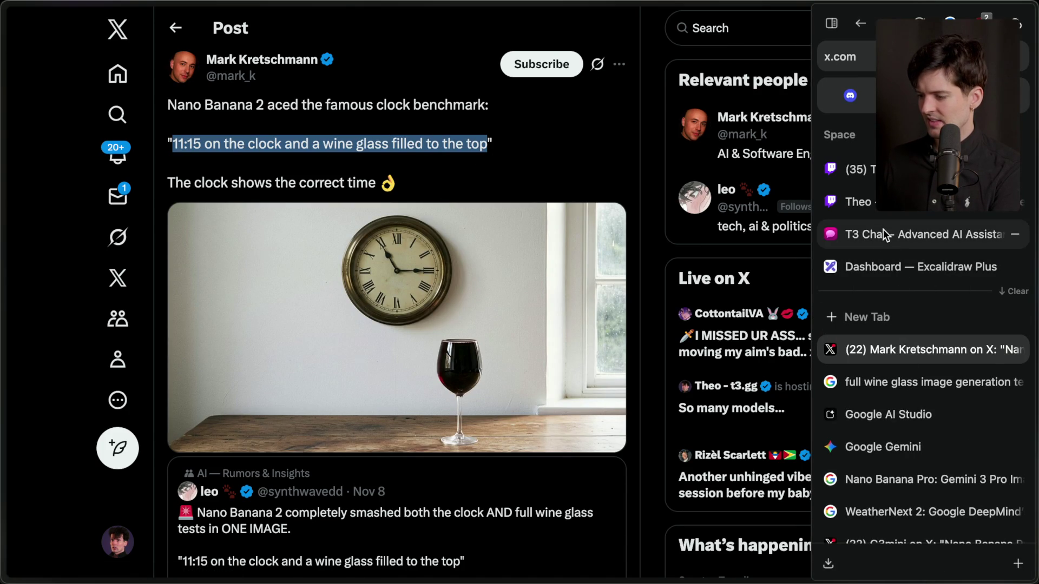
left_click(883, 231)
left_click(186, 70)
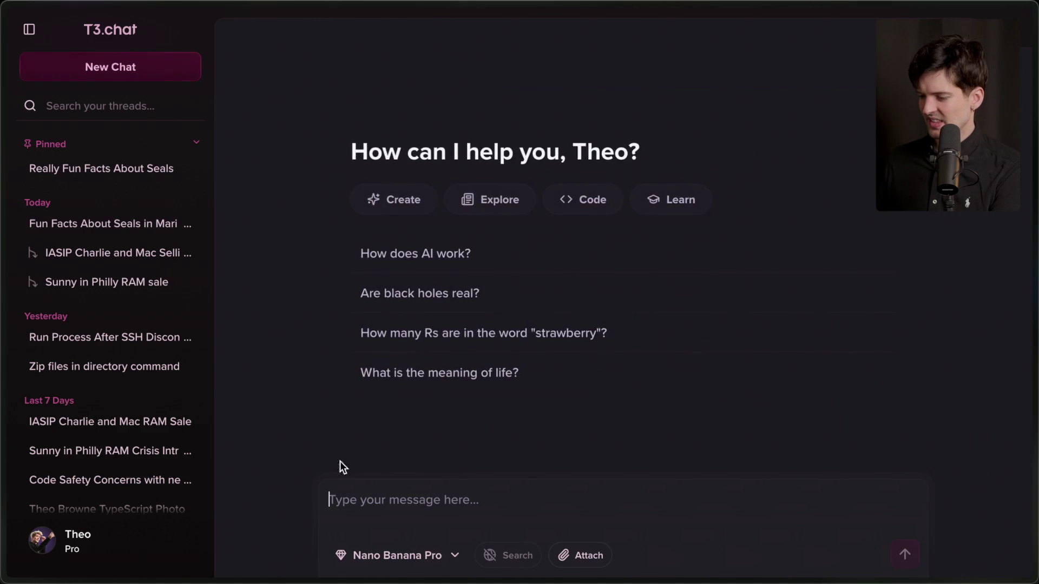
Step: Paste the 11:15 clock-and-wine-glass prompt, insert 'analog' before clock, and send it
key("ctrl+v")
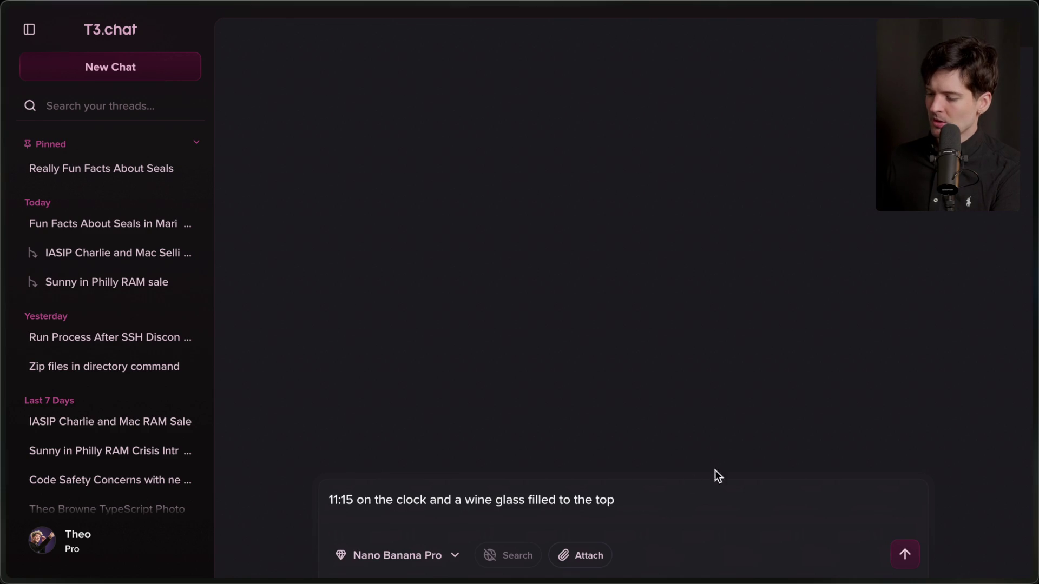
left_click(397, 500)
type("analog")
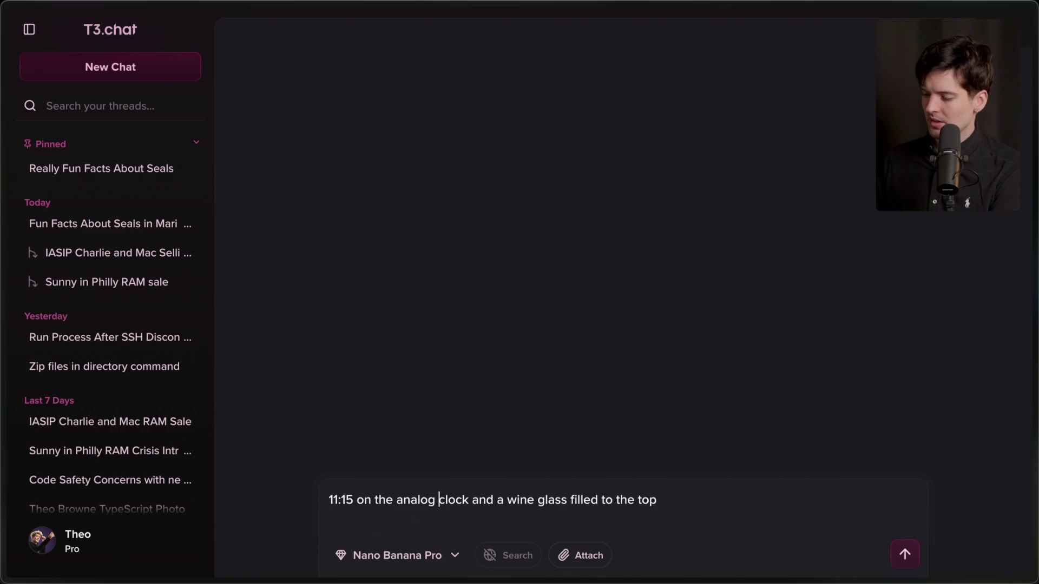
left_click(353, 501)
mouse_move(331, 498)
left_mouse_down()
mouse_move(372, 499)
mouse_move(356, 505)
left_mouse_up()
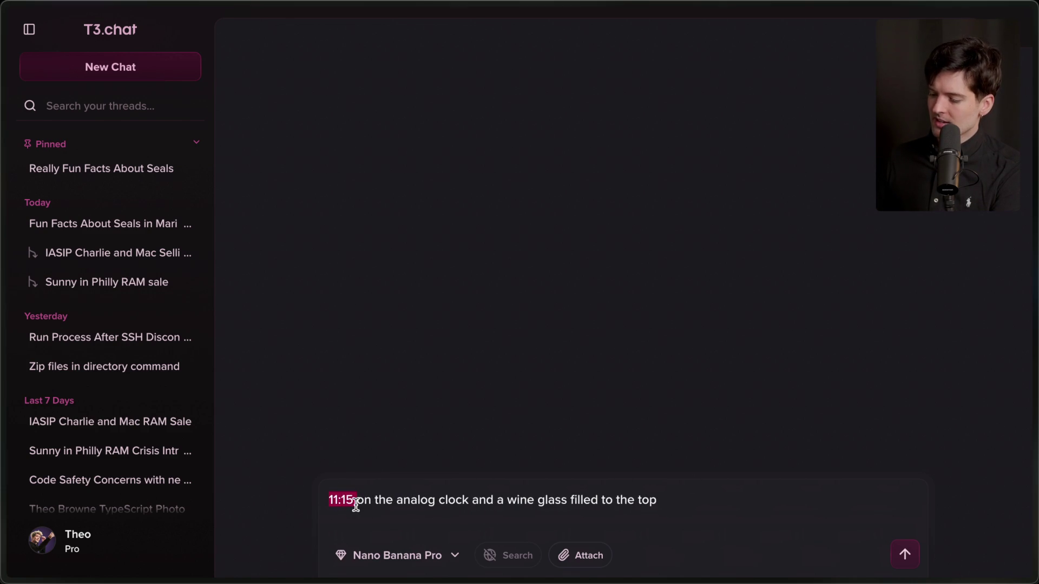
left_click(521, 501)
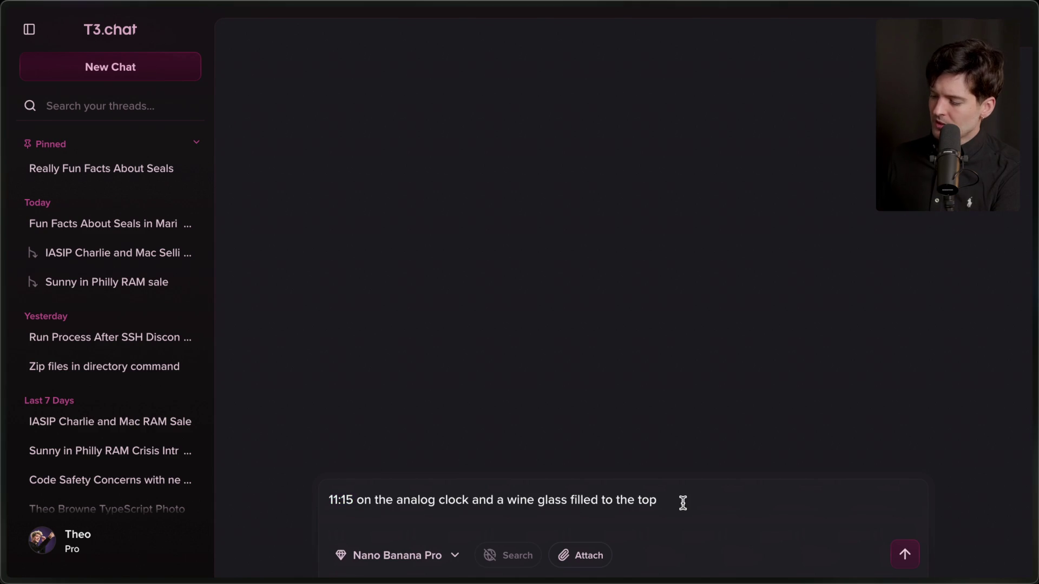
key("Return")
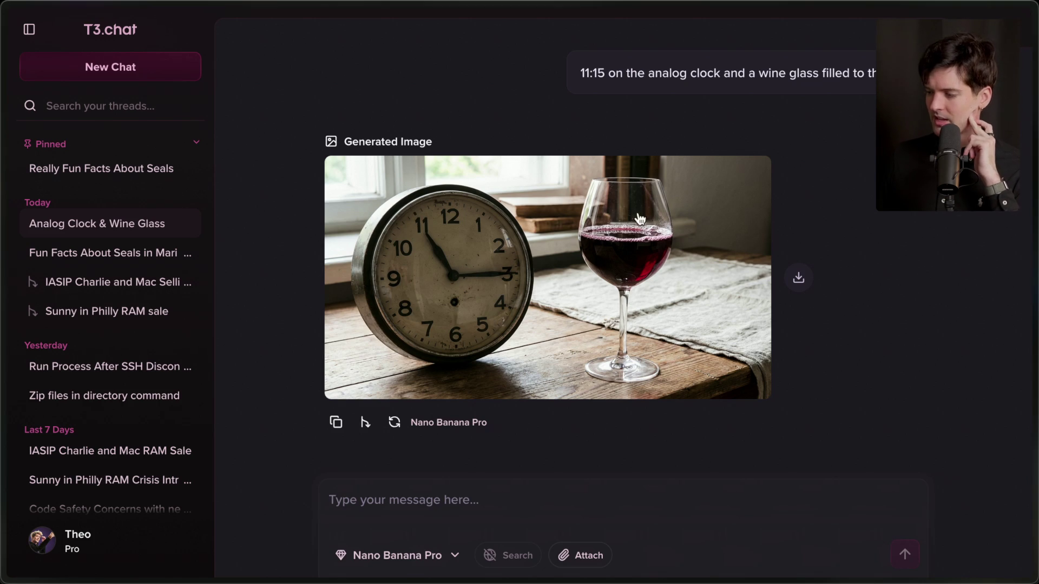
Step: Resend the copied prompt in a new chat, reworded for a wine glass full to the brim
mouse_move(852, 103)
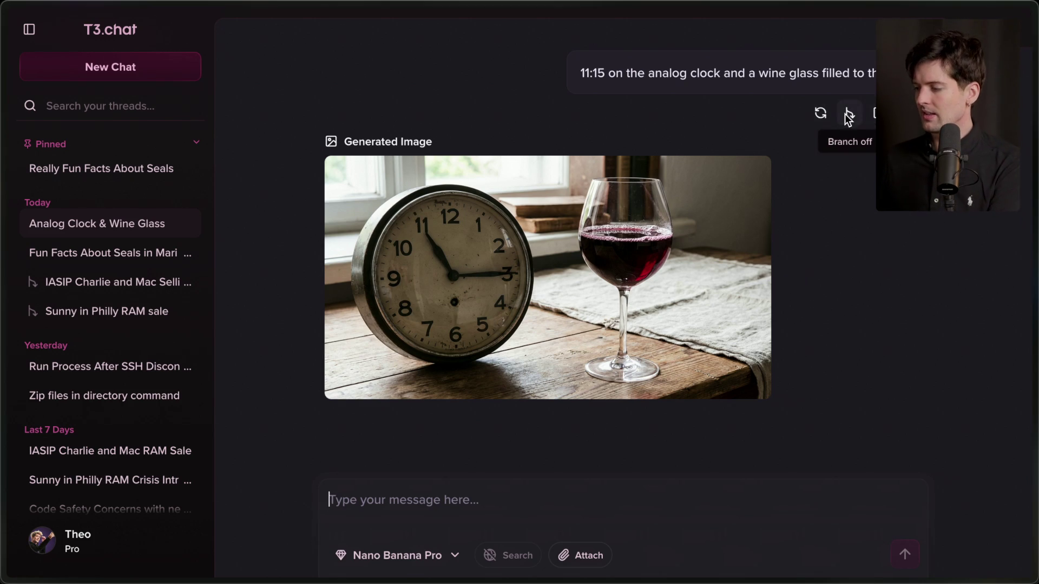
left_click(875, 113)
left_click(133, 71)
key("ctrl+v")
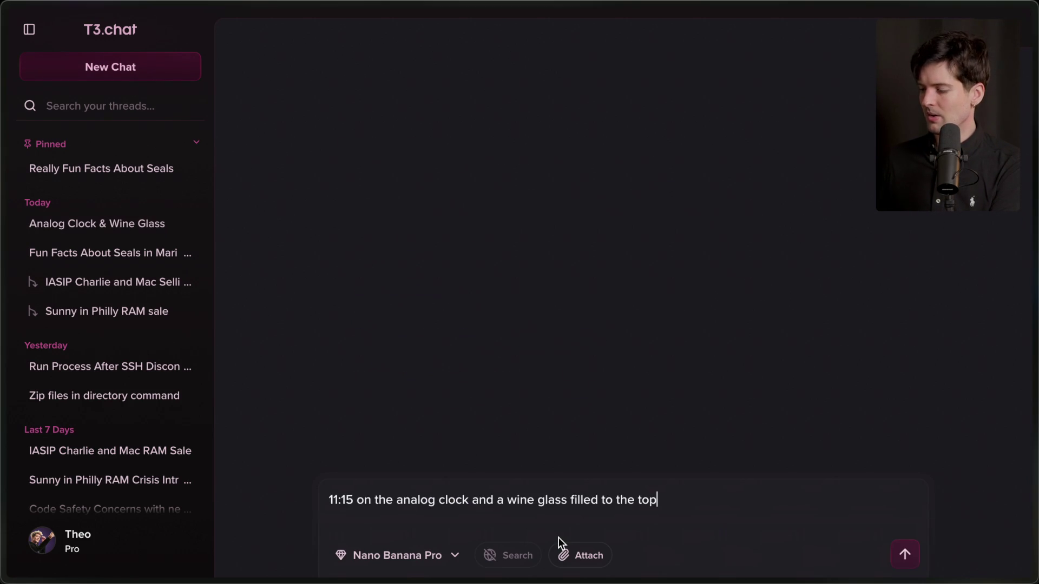
key("BackSpace")
key("BackSpace")
key("BackSpace")
type("brim")
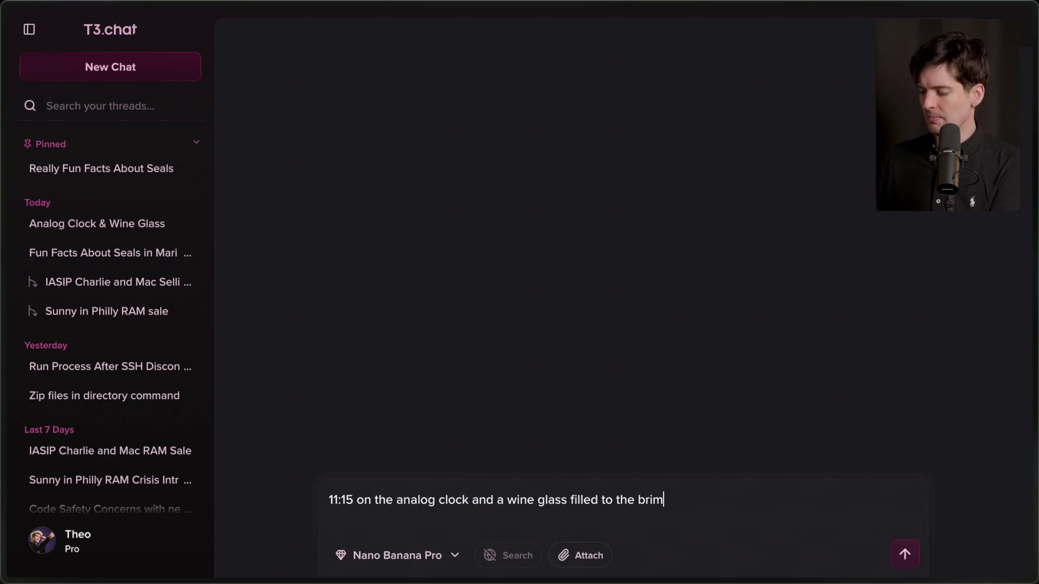
key("alt+BackSpace")
key("alt+BackSpace")
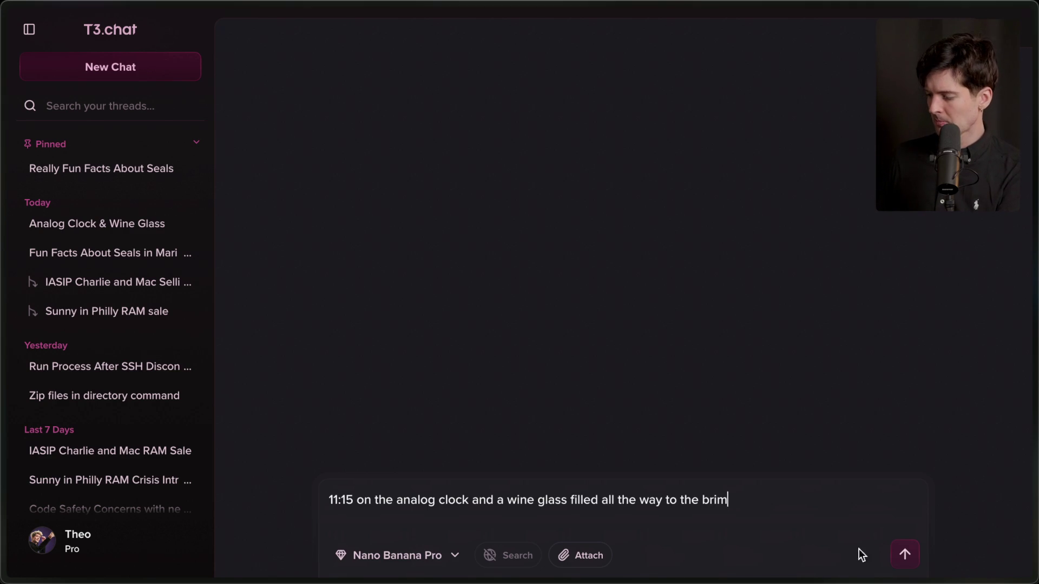
left_click(905, 554)
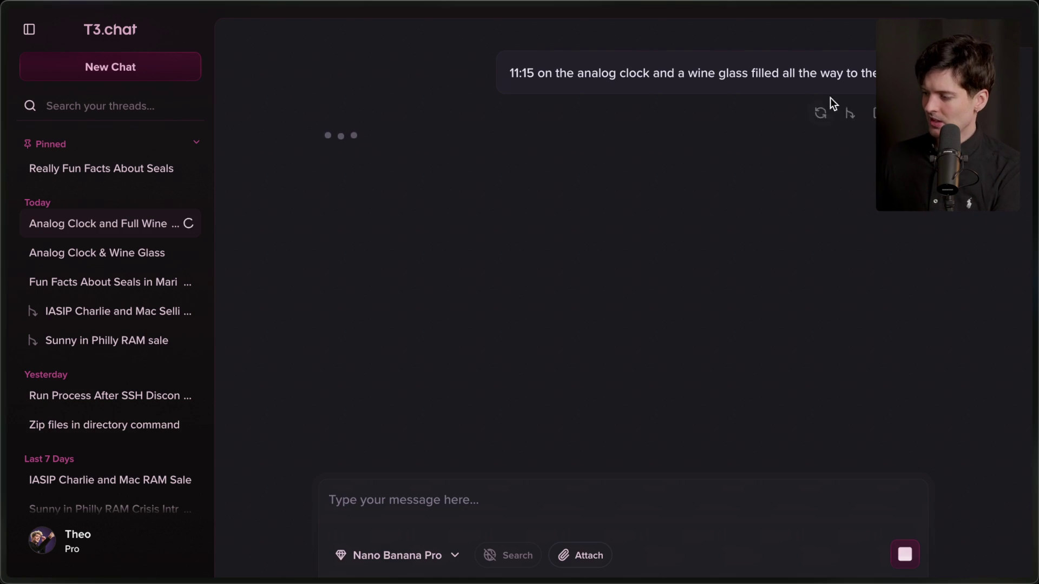
Step: Branch the prompt off to Nano Banana and to GPT ImageGen
left_click(849, 111)
mouse_move(847, 327)
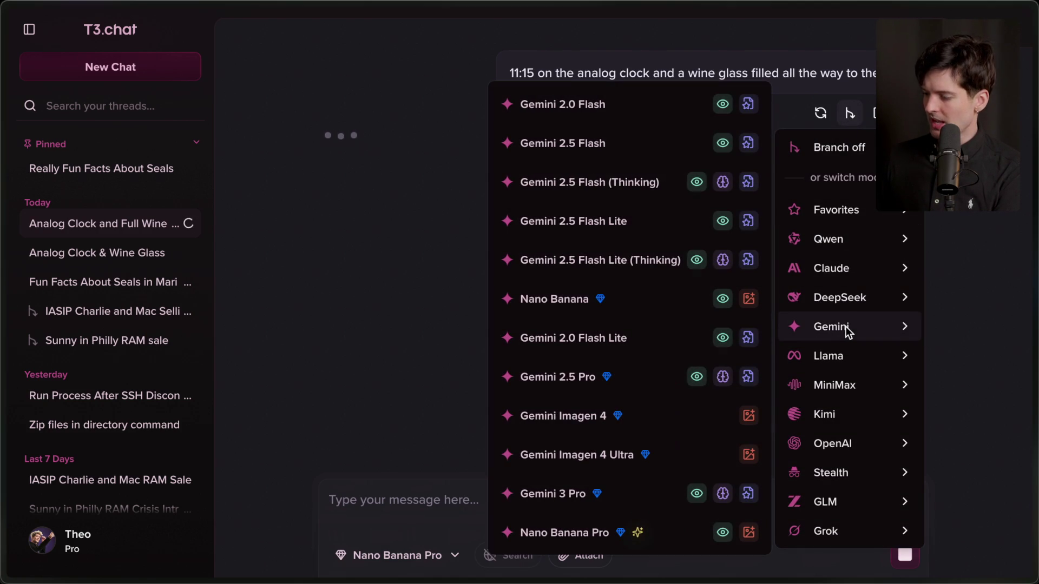
mouse_move(641, 486)
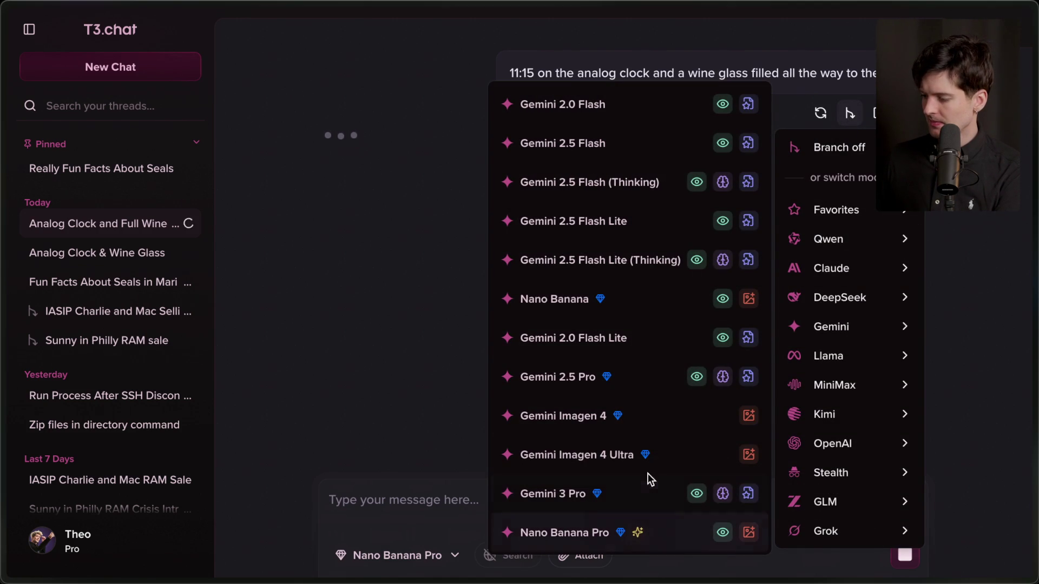
left_click(612, 308)
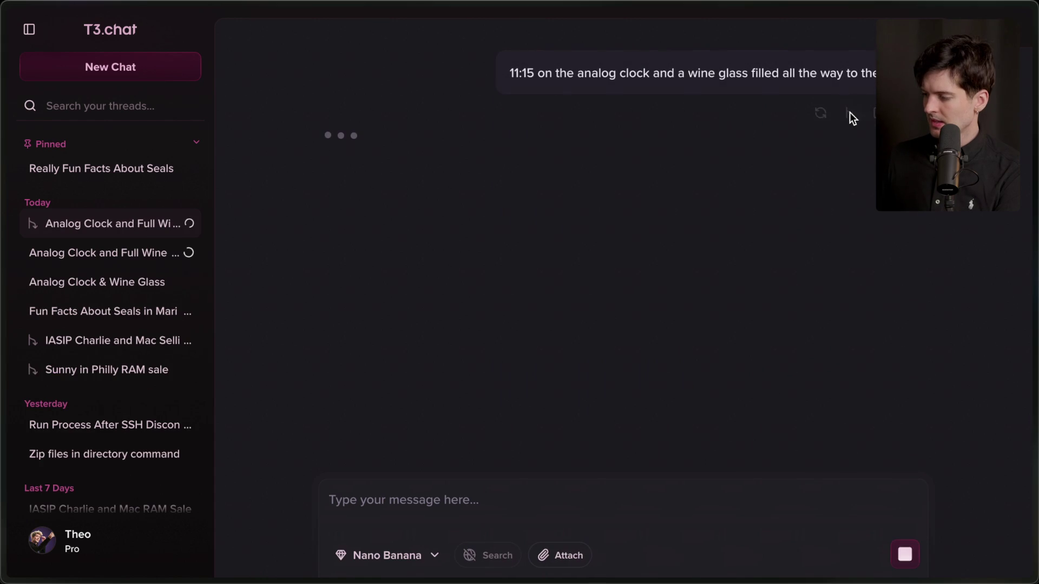
left_click(848, 111)
mouse_move(850, 441)
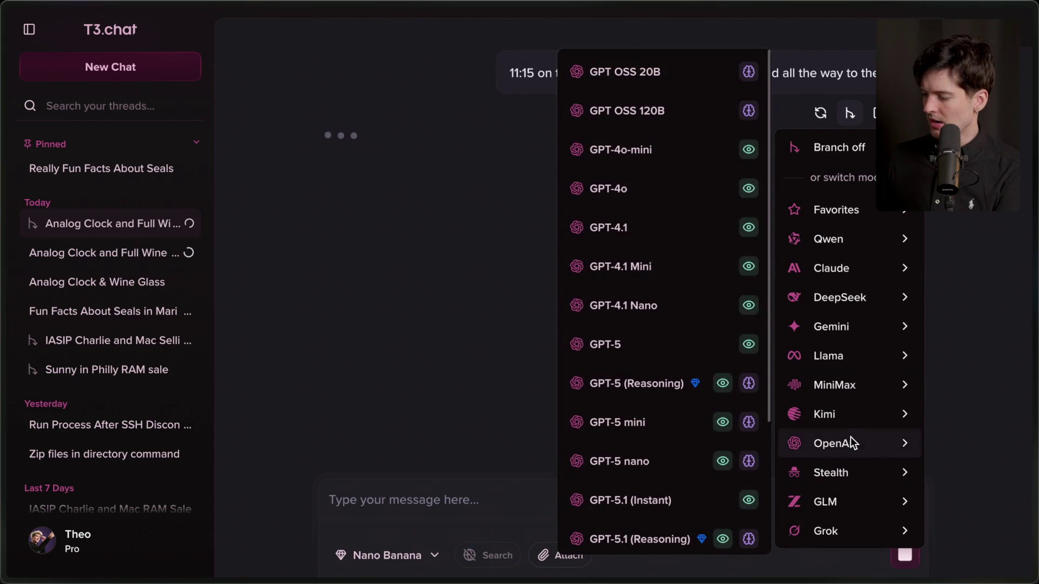
scroll(651, 476, "down", 3)
left_click(639, 529)
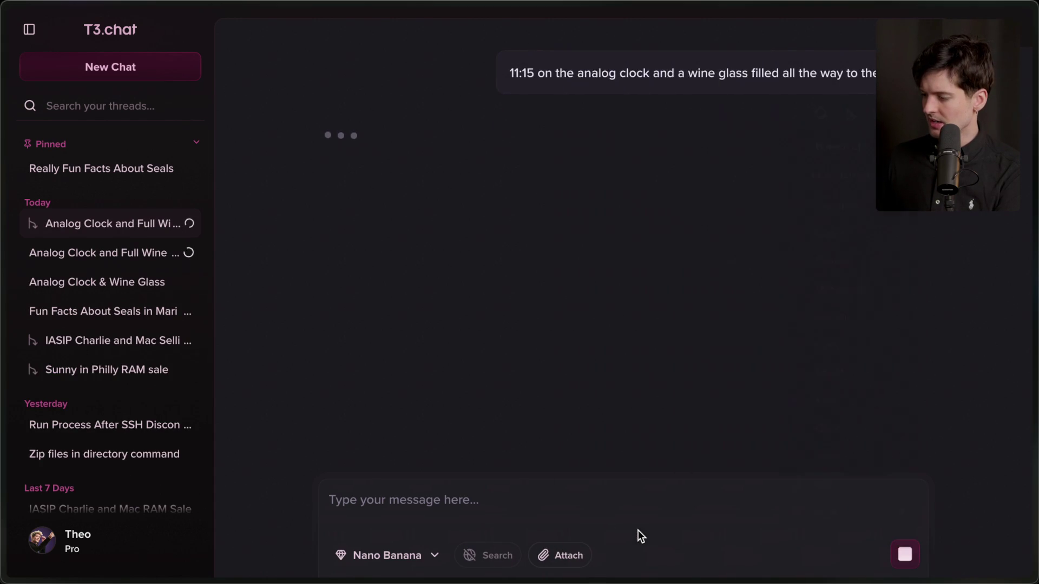
left_click(109, 257)
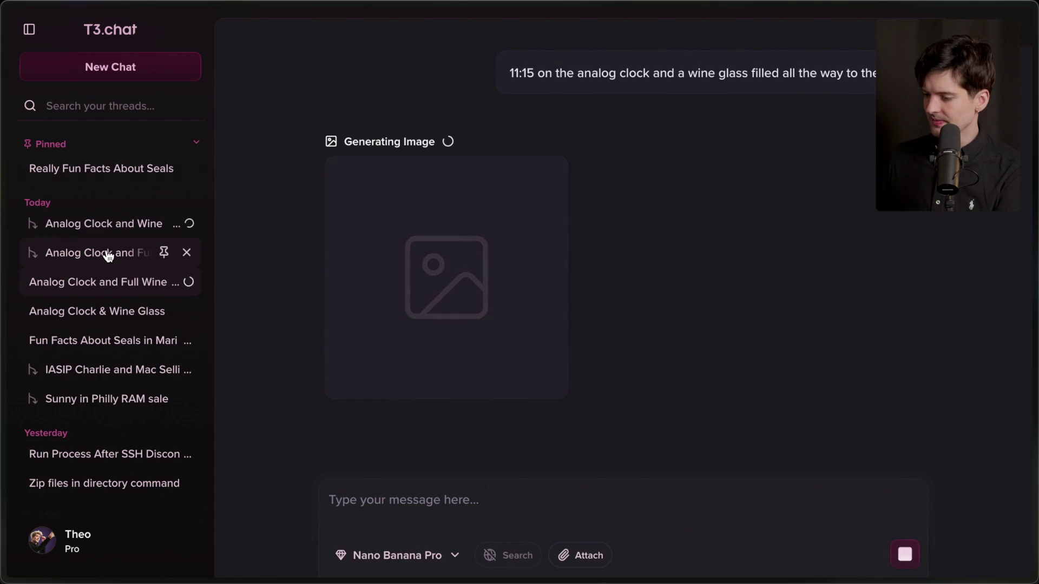
Step: Flip between the Nano Banana Pro, Nano Banana and GPT ImageGen branch chats
left_click(103, 253)
left_click(97, 229)
left_click(98, 253)
left_click(97, 274)
left_click(93, 224)
left_click(93, 256)
left_click(94, 280)
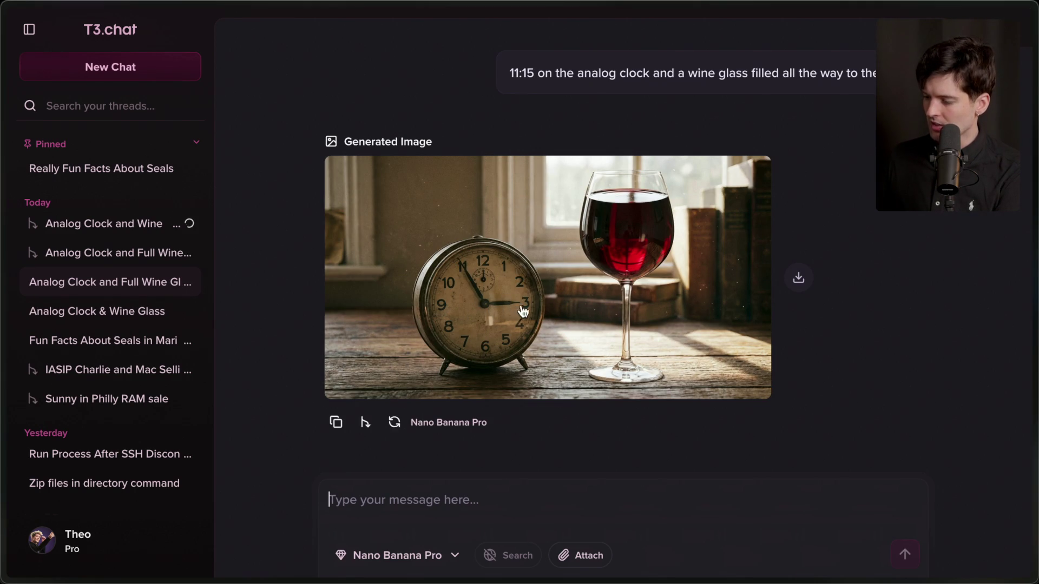
Step: Check the finished Nano Banana result and the GPT ImageGen branch, then return to the X clock post
left_click(78, 255)
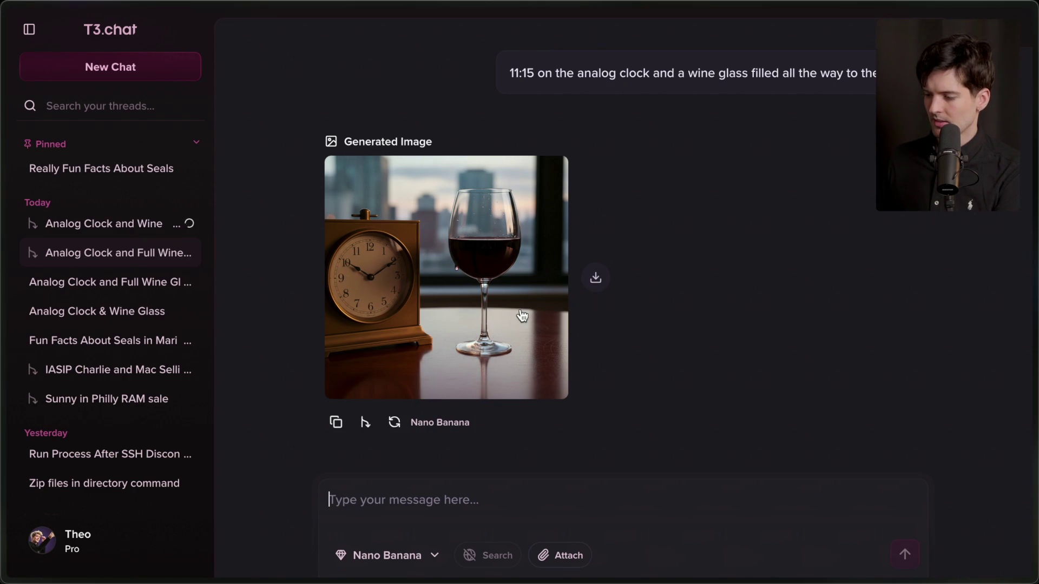
left_click(107, 224)
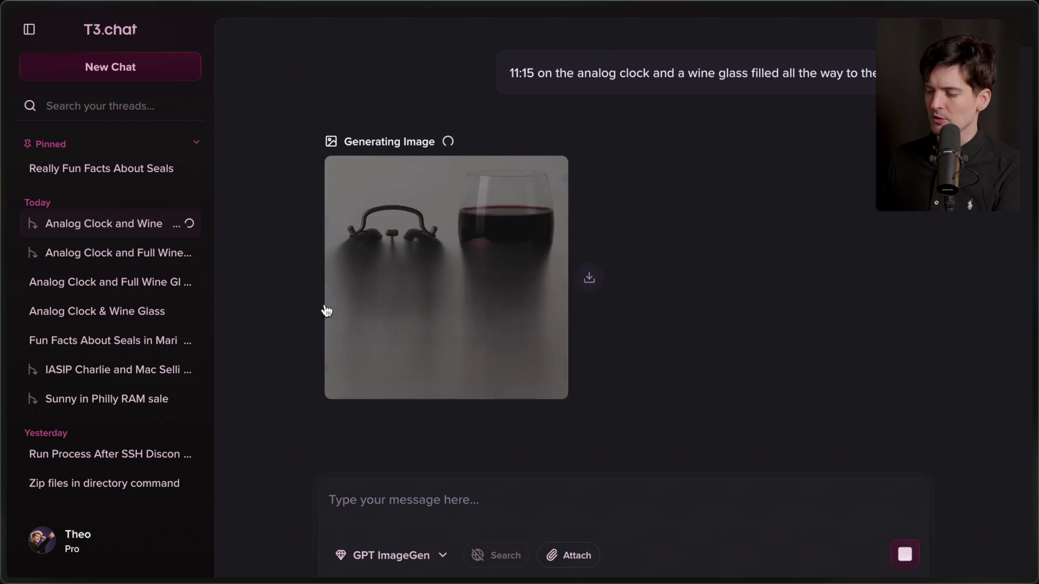
mouse_move(947, 328)
left_click(885, 353)
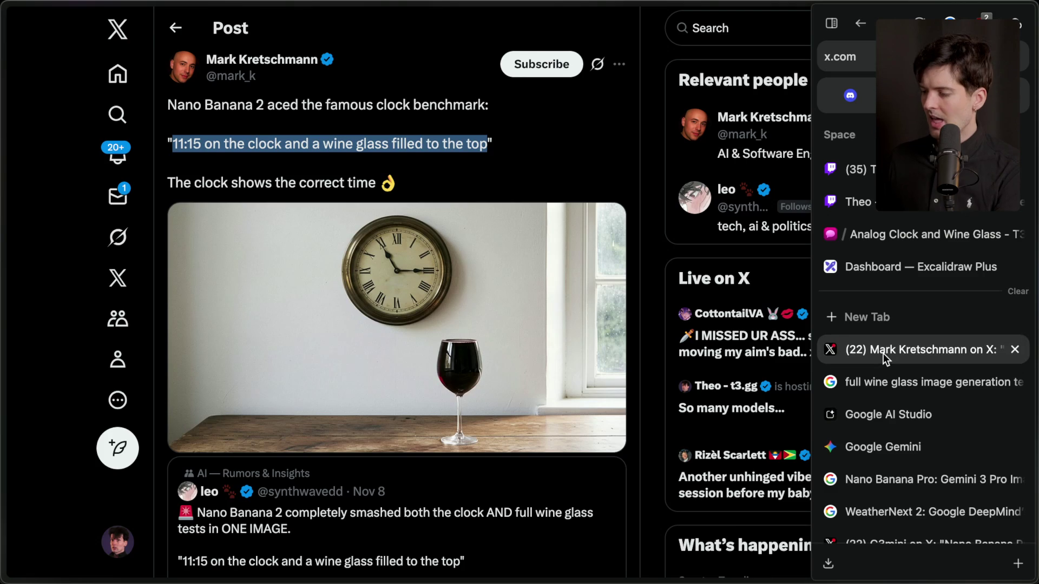
Step: View the clock photo and the quoted post claiming Nano Banana 2 nailed the test, then return to T3.chat
scroll(366, 249, "down", 3)
left_click(407, 177)
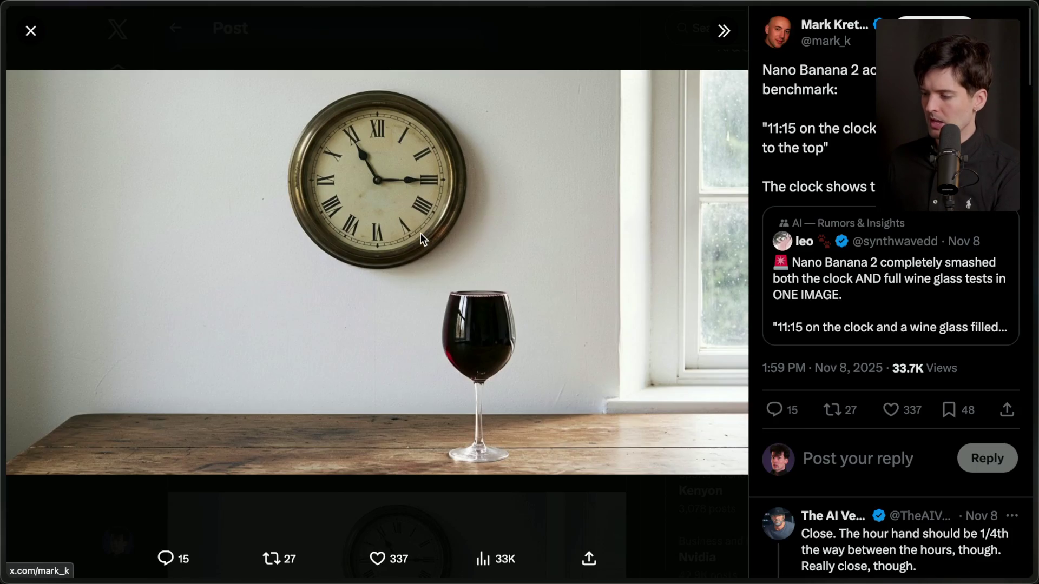
scroll(421, 233, "up", 5)
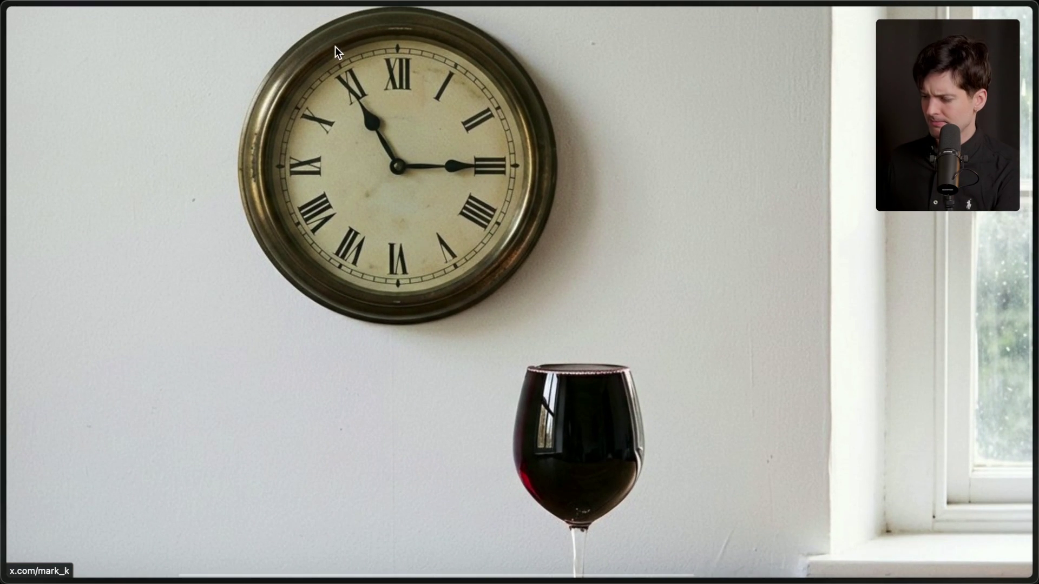
scroll(547, 269, "down", 5)
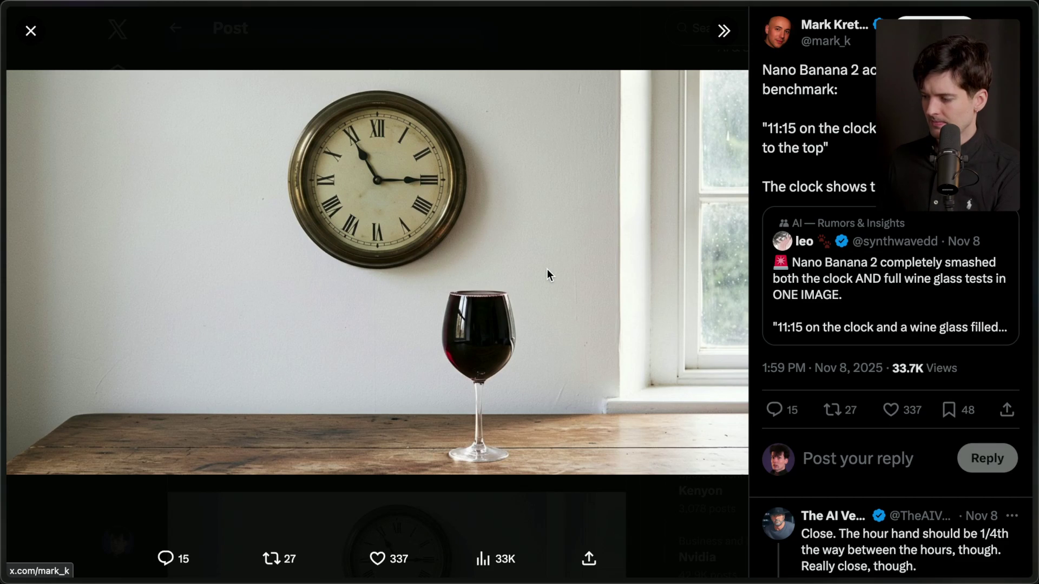
left_click(878, 298)
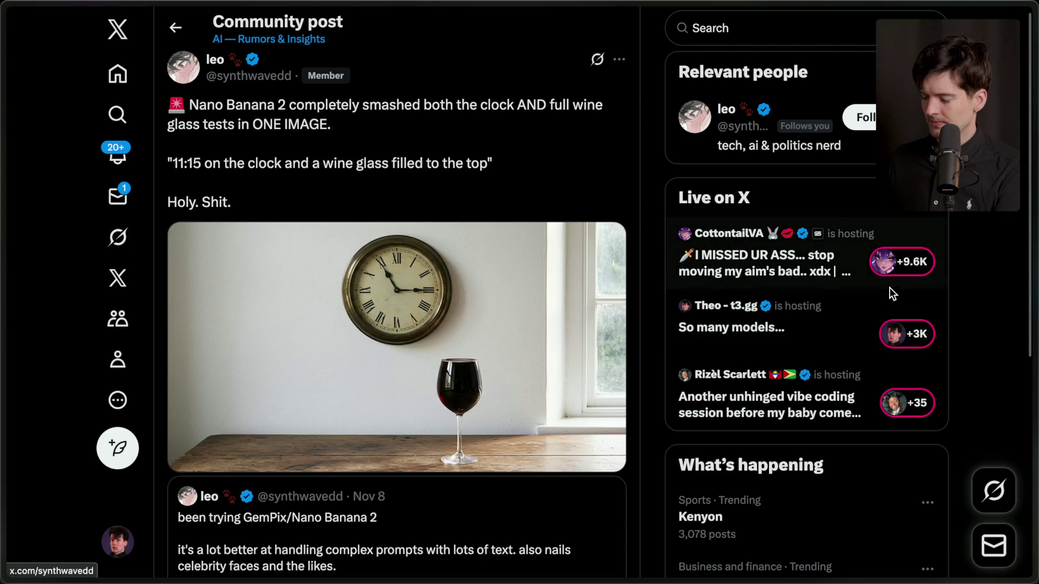
scroll(325, 368, "down", 4)
left_click(344, 353)
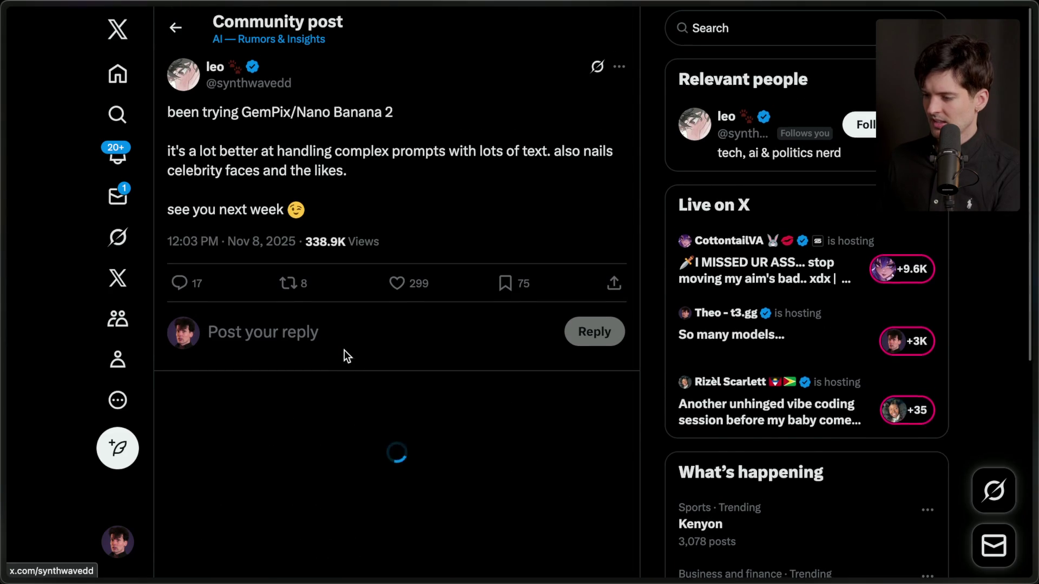
scroll(345, 349, "left", 5)
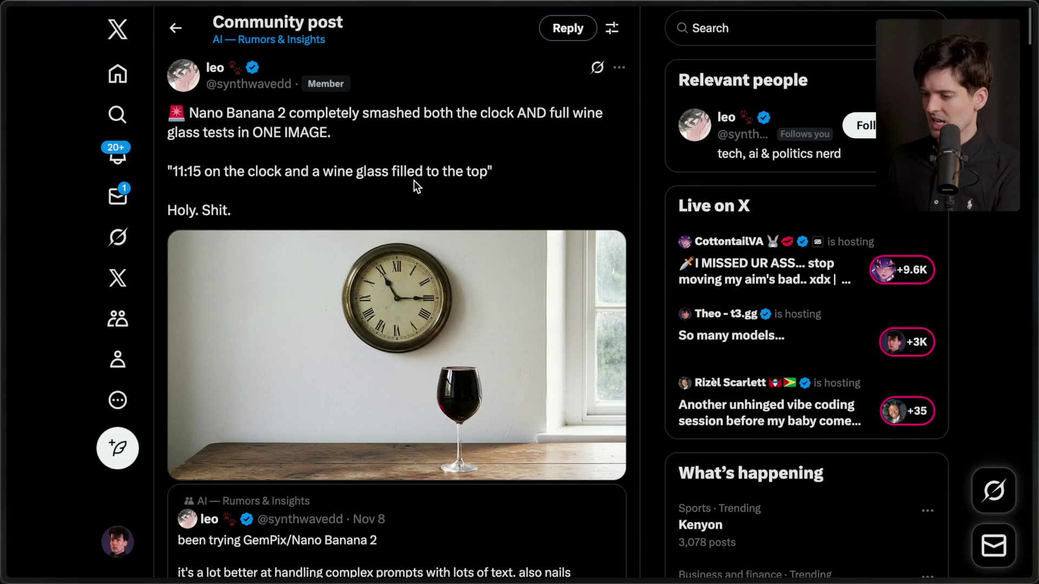
scroll(414, 183, "down", 5)
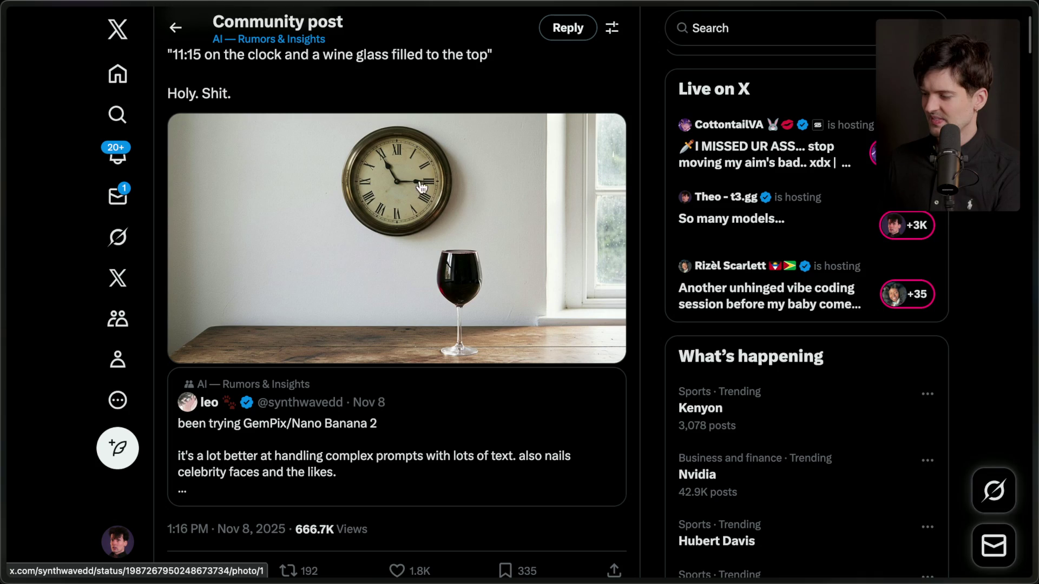
mouse_move(992, 274)
left_click(914, 236)
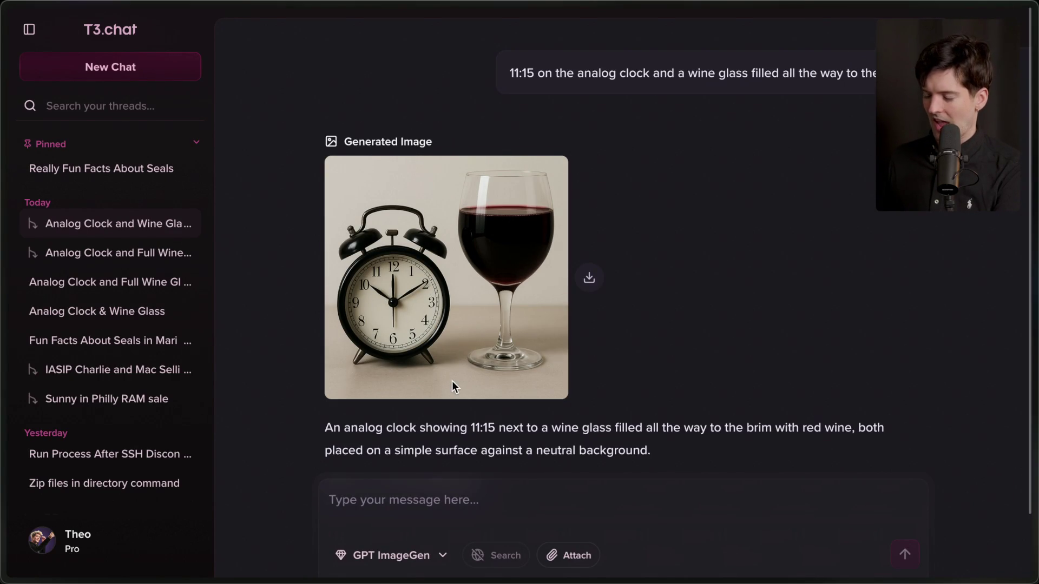
Step: Compare the images in the other Analog Clock & Wine Glass chats, then go back to the X clock post
left_click(133, 282)
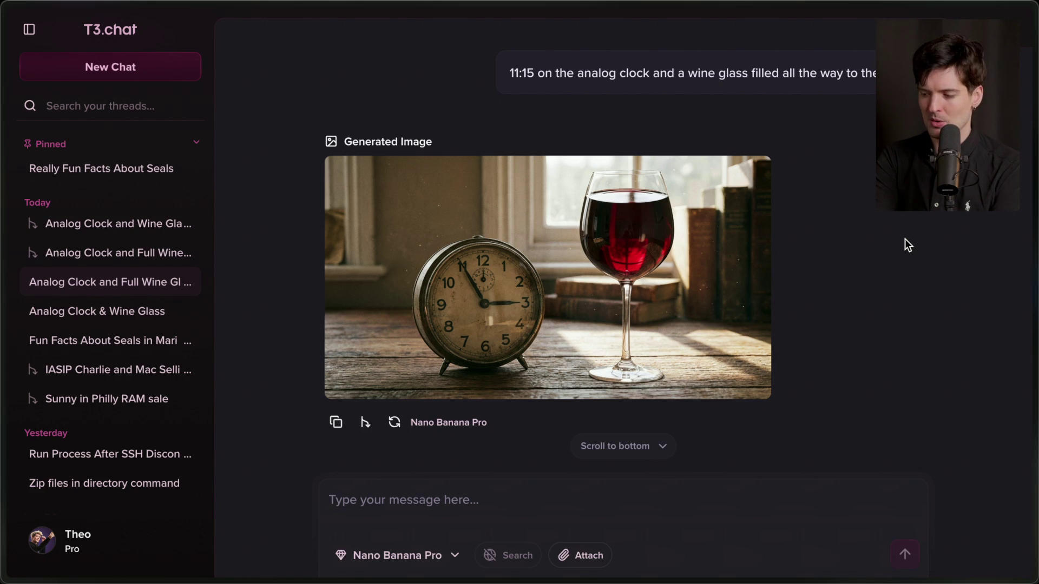
left_click(110, 316)
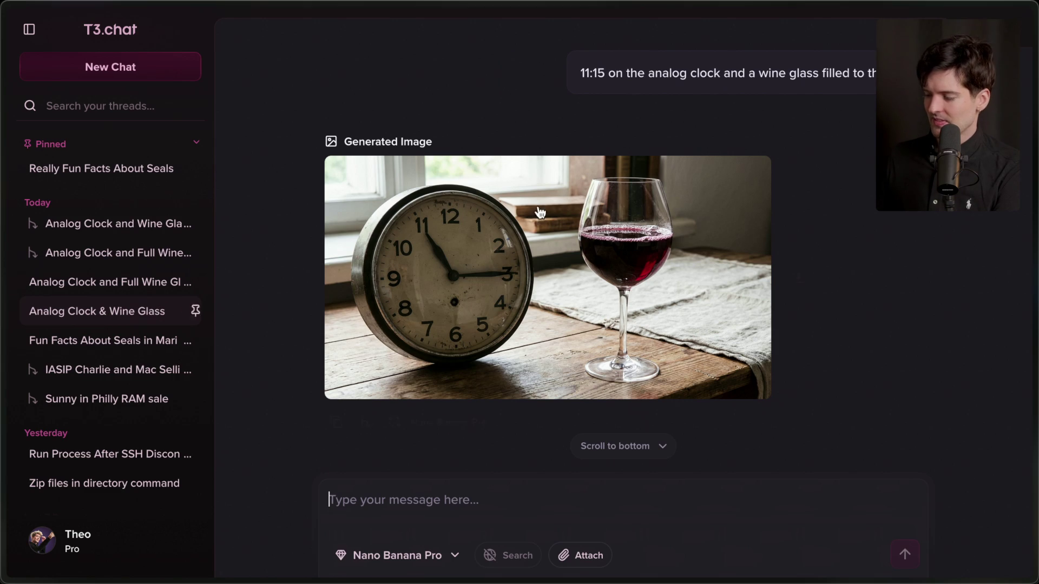
mouse_move(1031, 325)
left_click(895, 356)
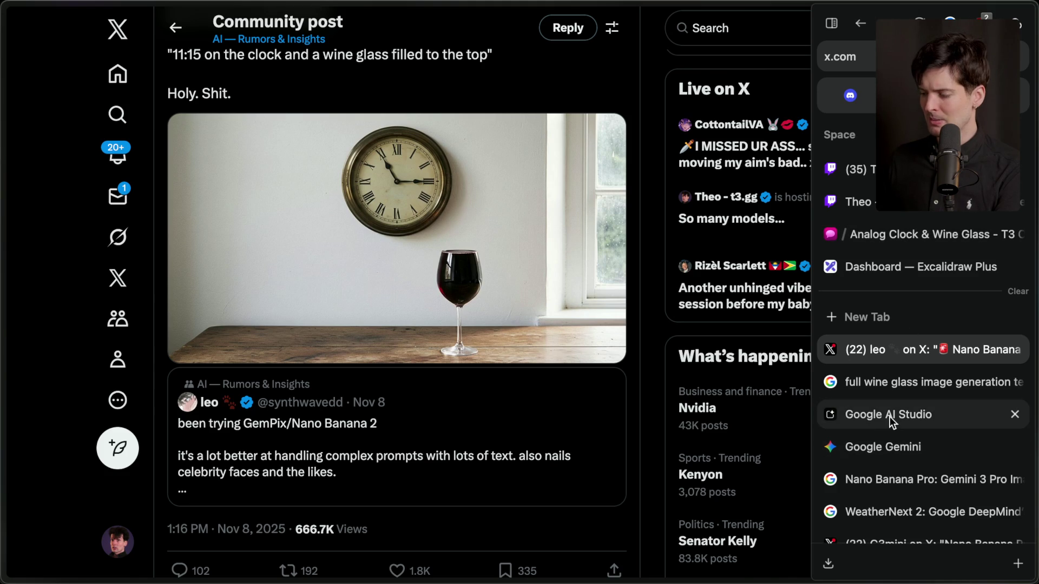
key("super+Tab")
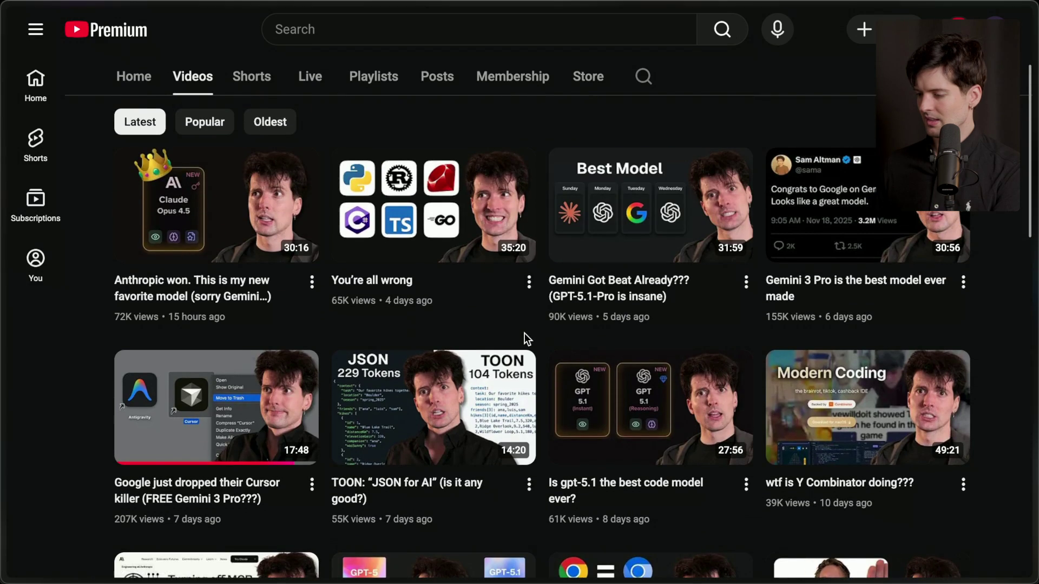
Step: Open the options menu for the newest upload, 'Anthropic won…'
mouse_move(966, 286)
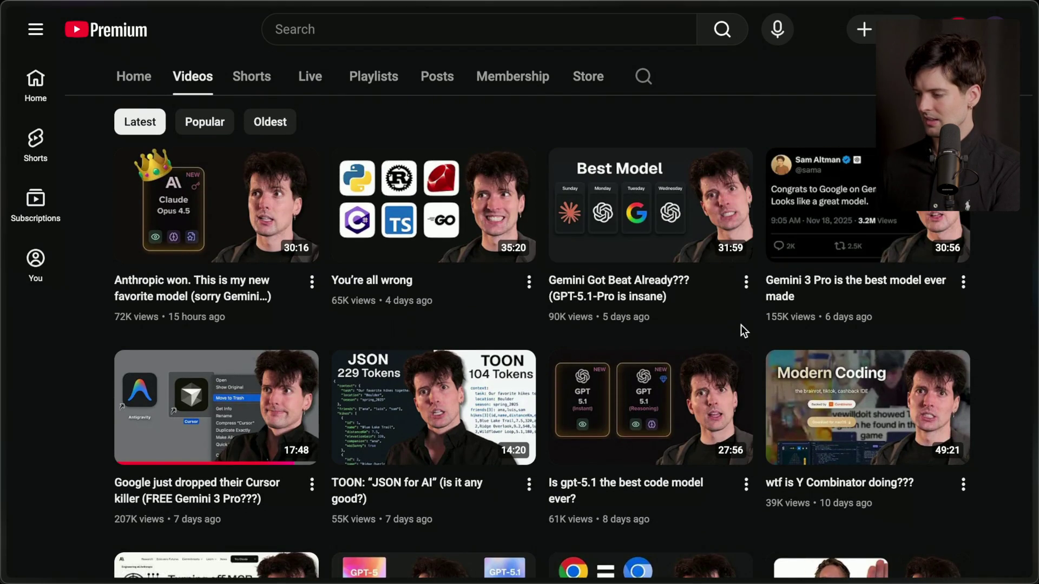
left_click(311, 283)
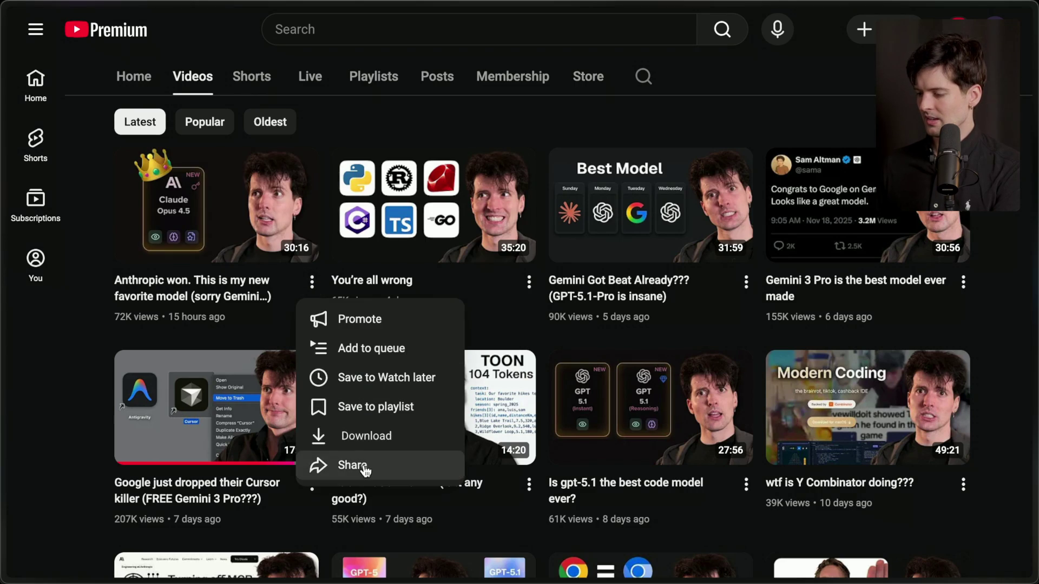
Step: Copy the Opus 4.5 video's link and search for 'youtube thumbnail downloader'
left_click(347, 465)
left_click(644, 385)
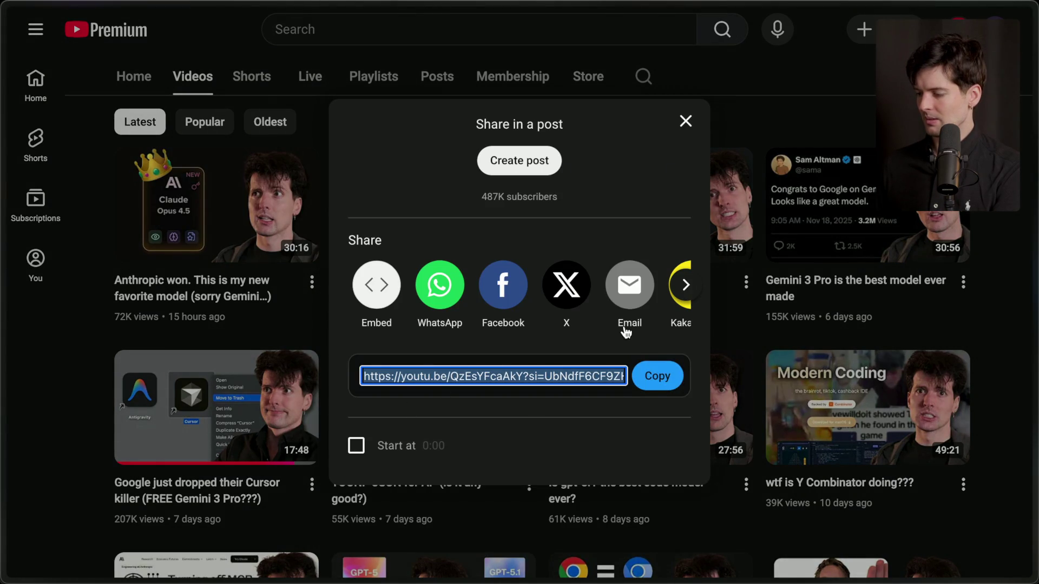
key("ctrl+t")
type("youtube thumbnail downloader")
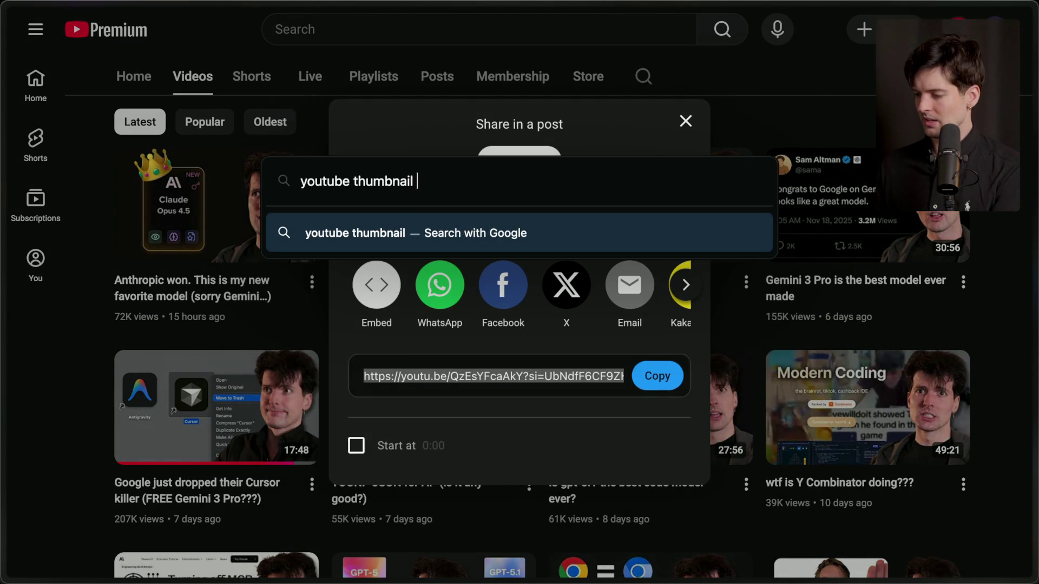
key("Return")
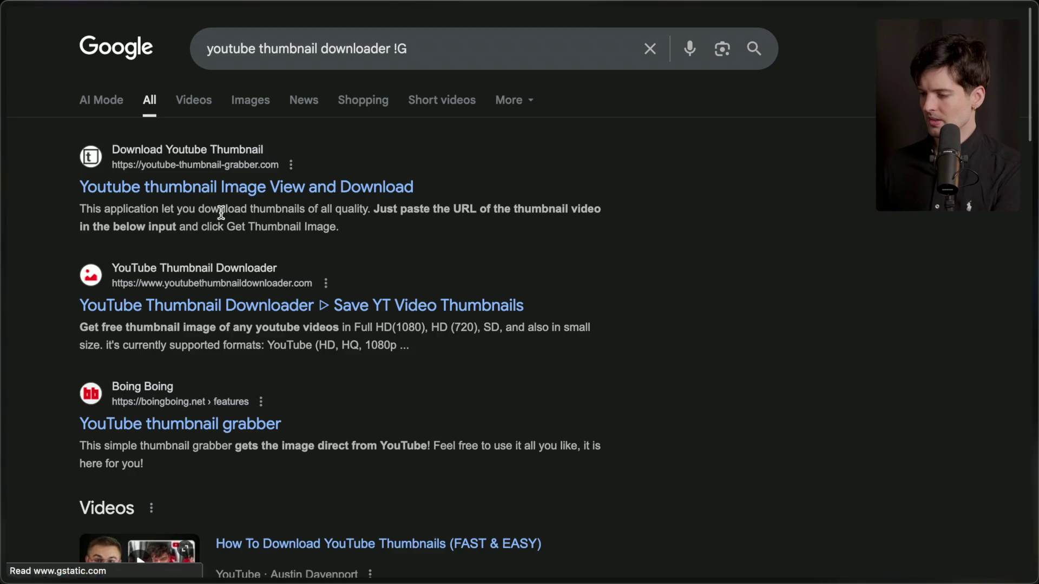
Step: Paste the video link into the thumbnail downloader site and fetch its HD thumbnail images
left_click(305, 188)
left_click(351, 274)
key("ctrl+v")
left_click(479, 302)
scroll(521, 436, "down", 3)
scroll(559, 262, "down", 1)
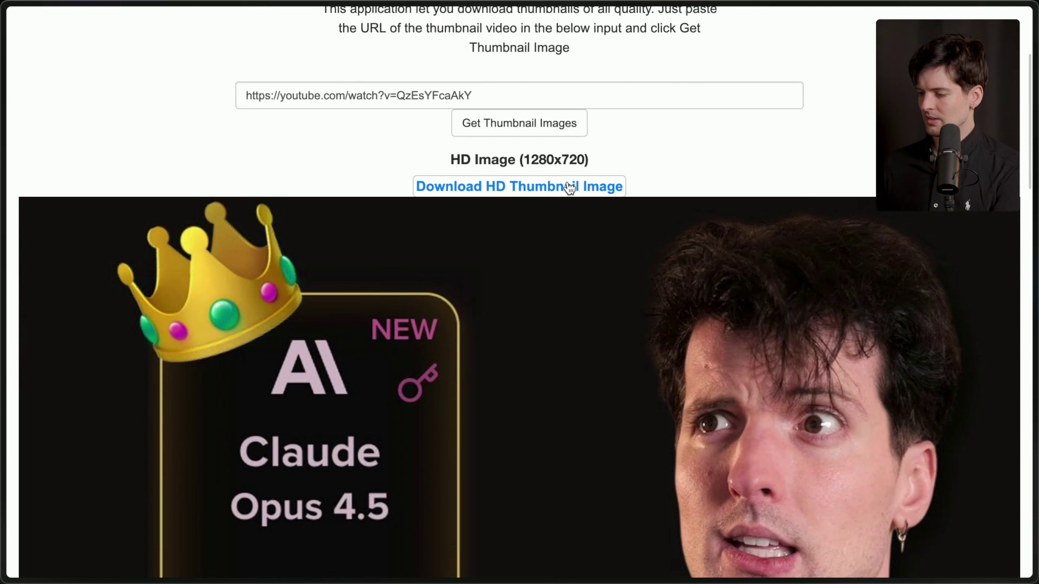
mouse_move(1036, 325)
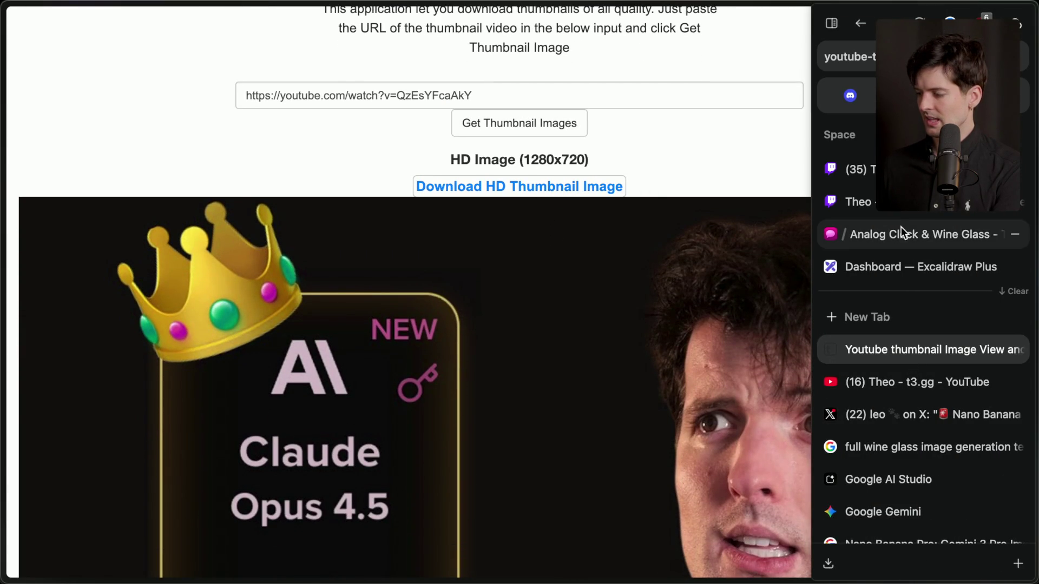
Step: Start a new T3.chat chat and bring up the file picker to attach an image
left_click(901, 228)
left_click(119, 69)
left_click(587, 556)
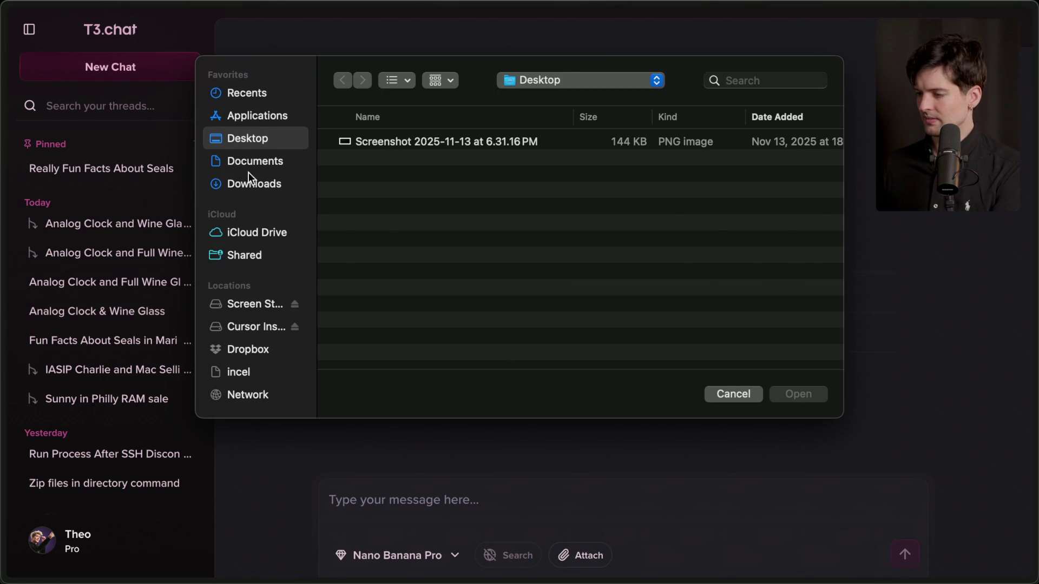
Step: Attach the downloaded thumbnail from Downloads and send 'Make this YouTube thumbnail better'
left_click(280, 176)
double_click(388, 137)
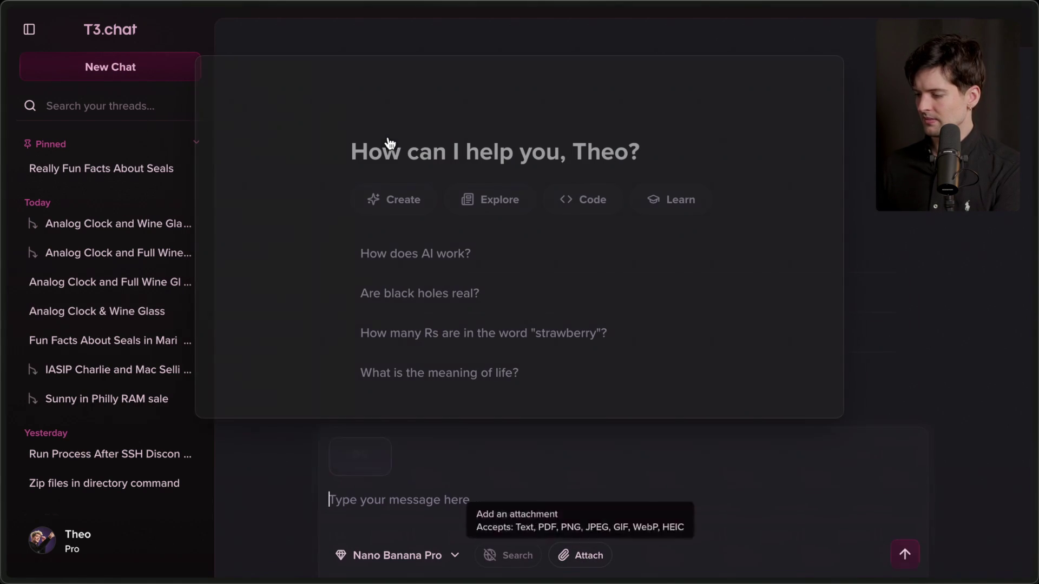
type("Make this o")
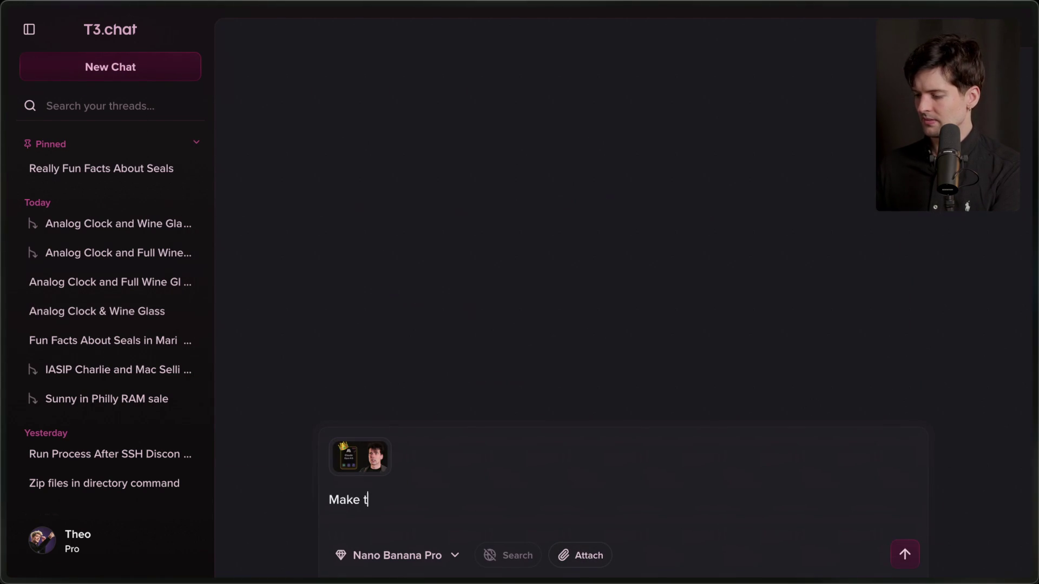
key("BackSpace")
type("YouTube thgu")
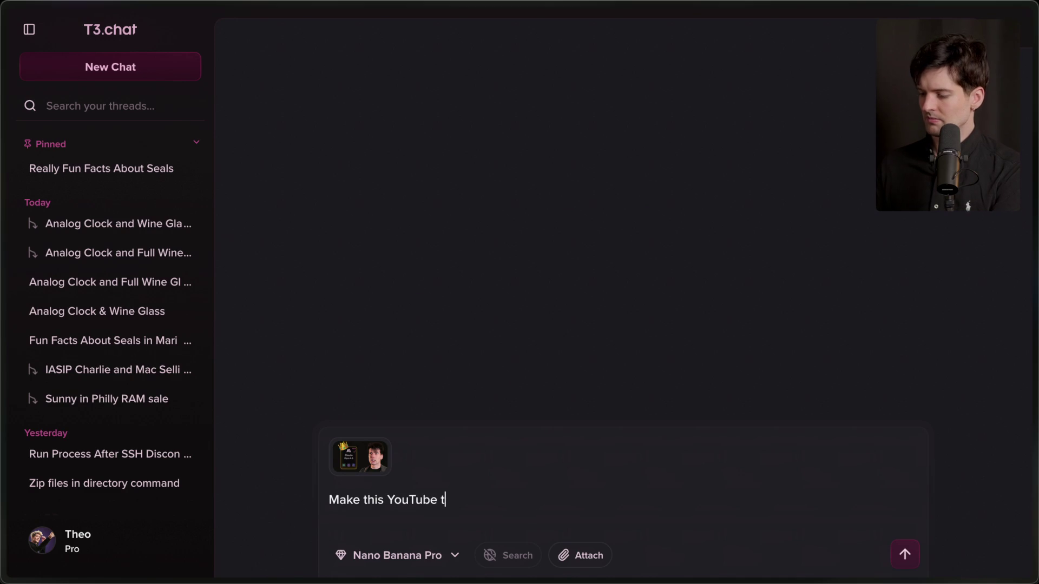
key("BackSpace")
key("BackSpace")
type("umbnail better")
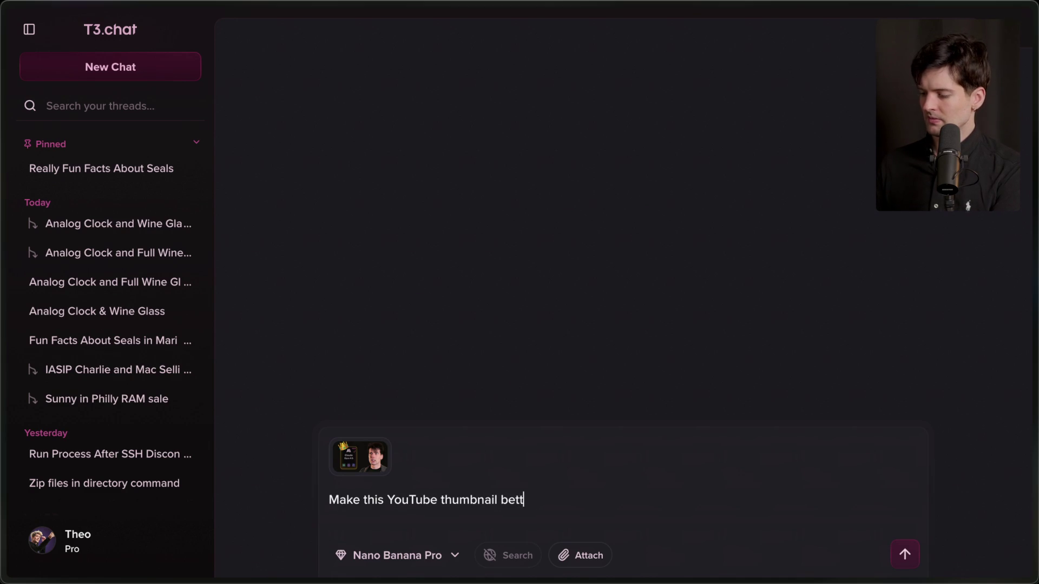
key("Return")
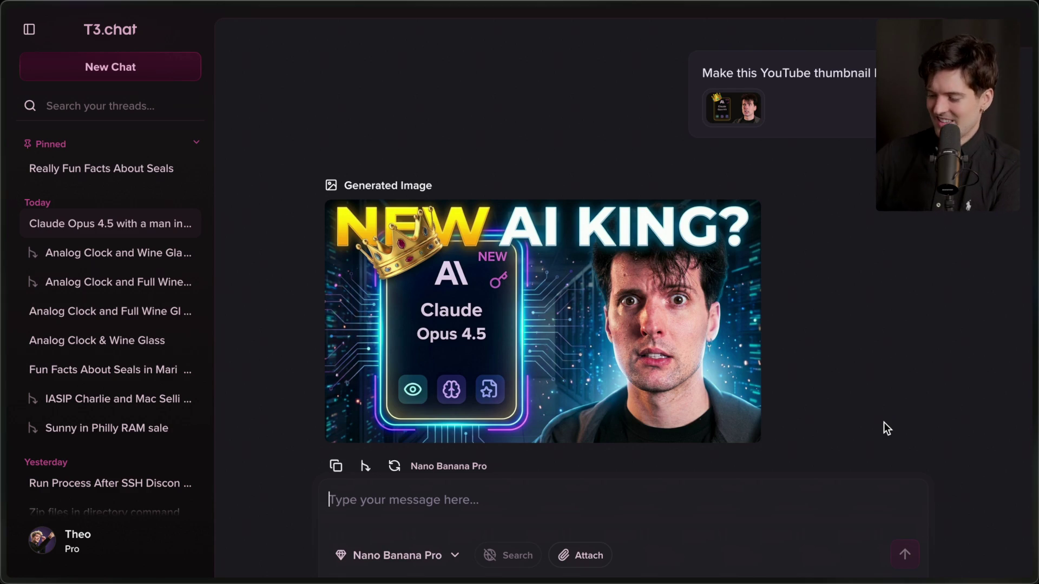
scroll(735, 372, "down", 2)
left_click(737, 376)
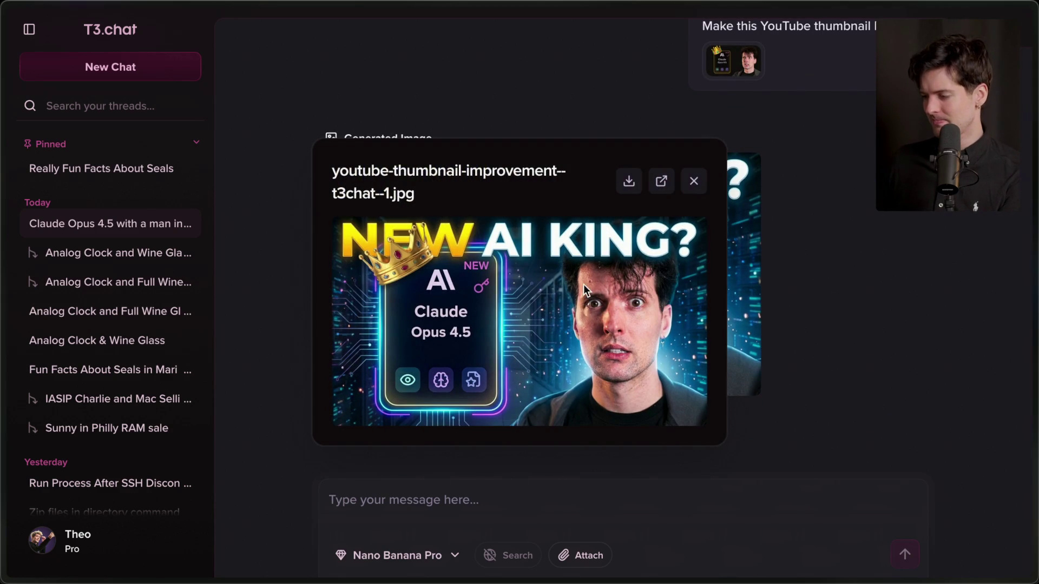
left_click(661, 181)
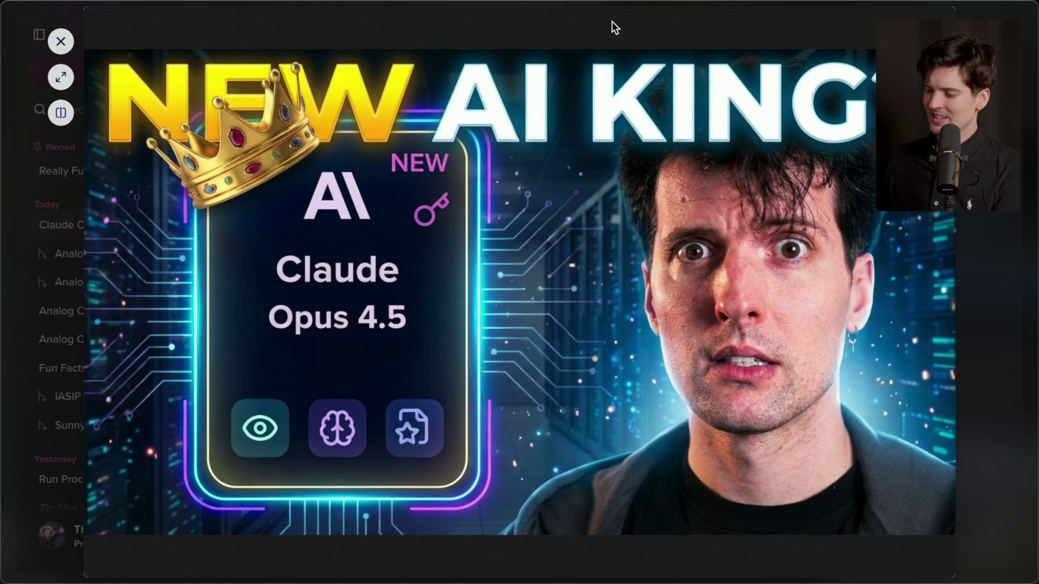
left_click(575, 47)
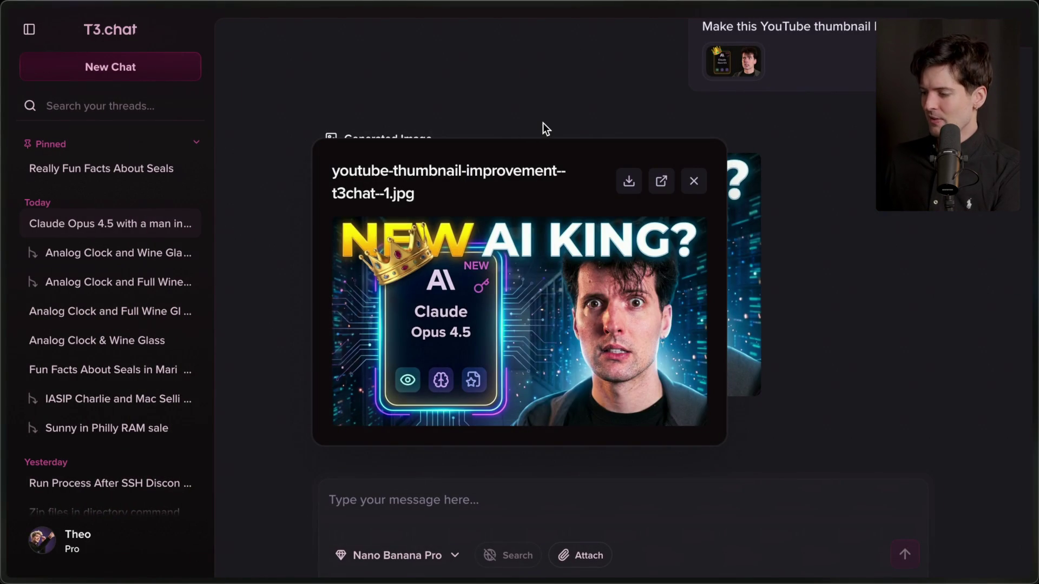
left_click(543, 123)
scroll(681, 177, "up", 2)
scroll(682, 174, "down", 2)
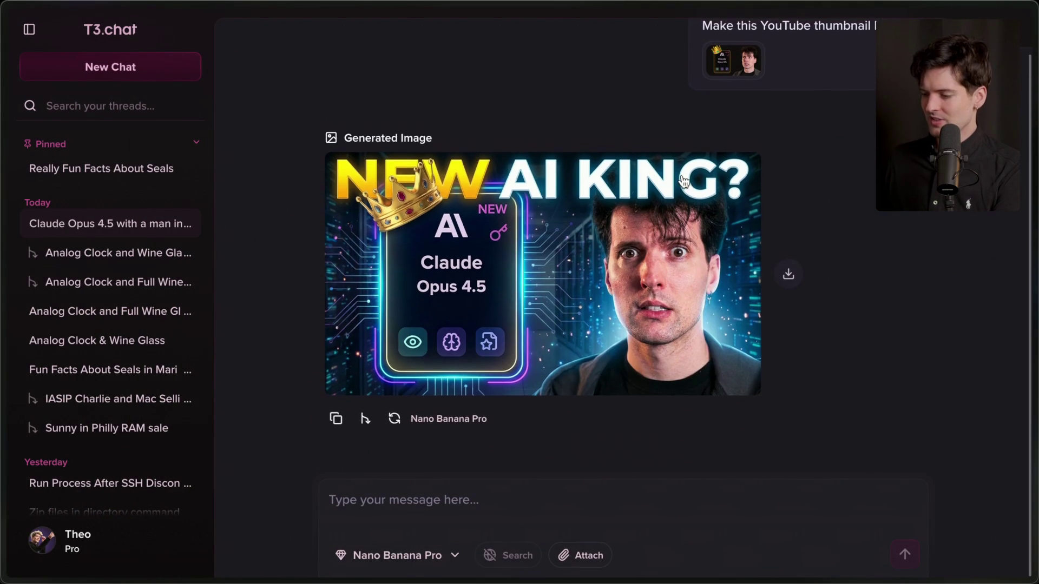
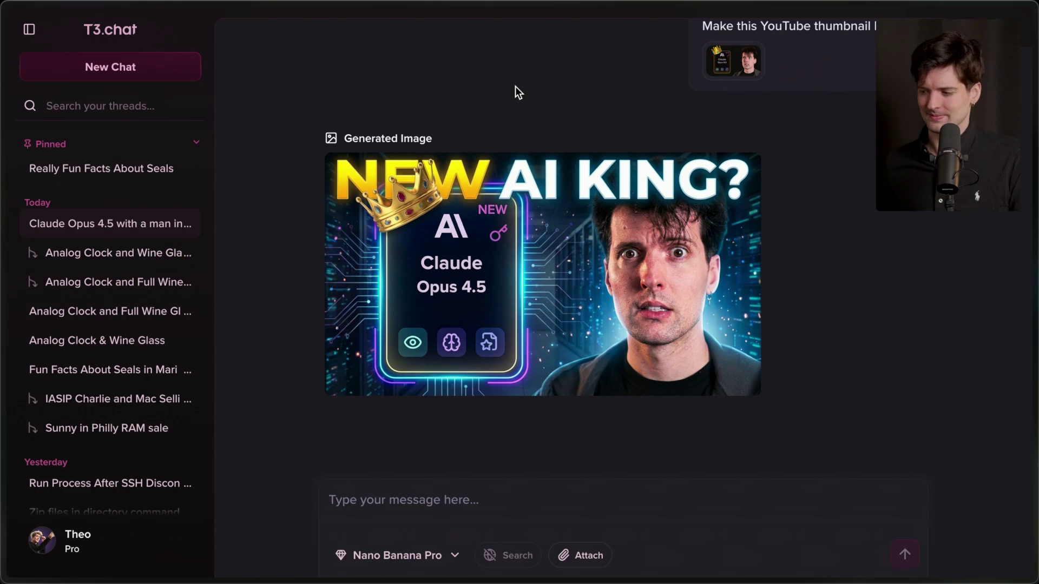
Step: Ask Nano Banana Pro to 'Give him a long beard' on the AI KING thumbnail
left_click(408, 498)
type("Give me a lon")
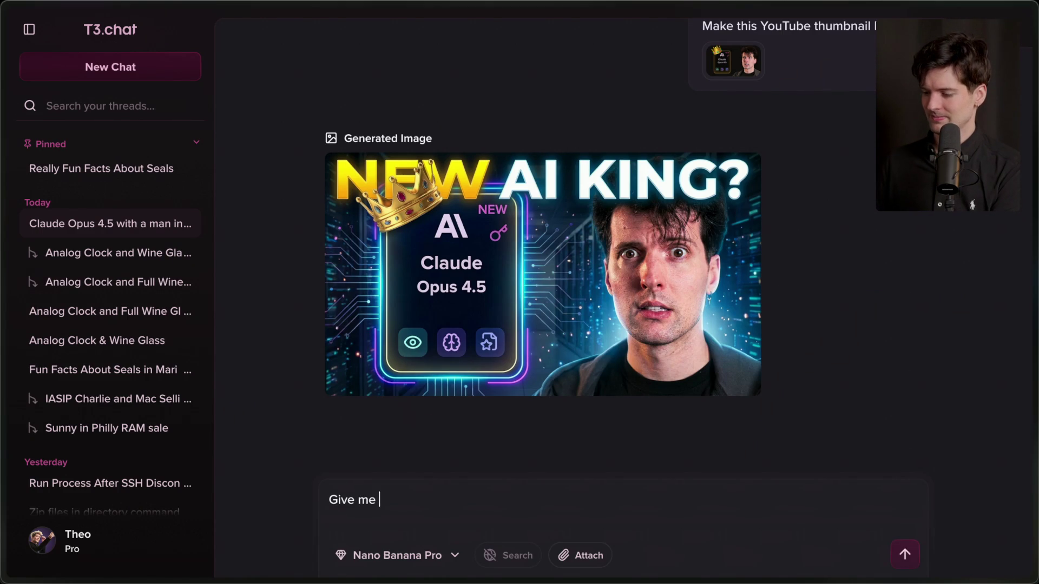
key("BackSpace")
key("BackSpace")
key("BackSpace")
type("him a long beard")
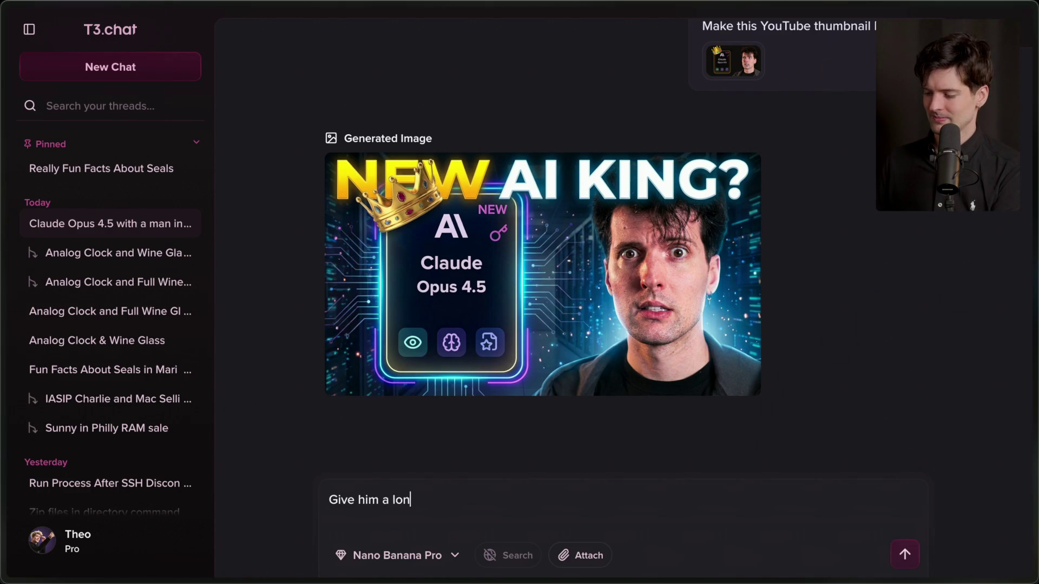
key("Return")
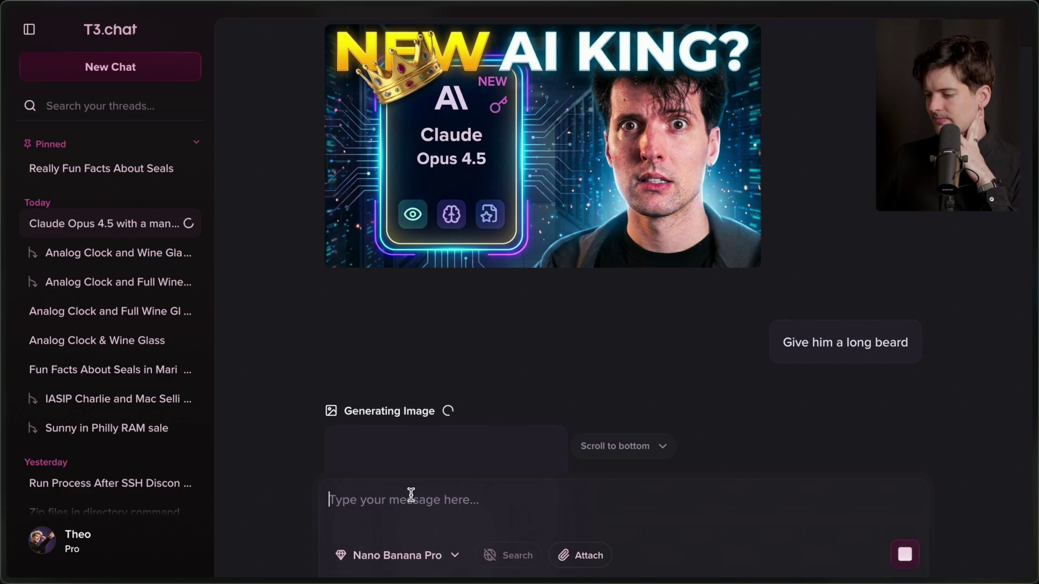
scroll(511, 347, "down", 5)
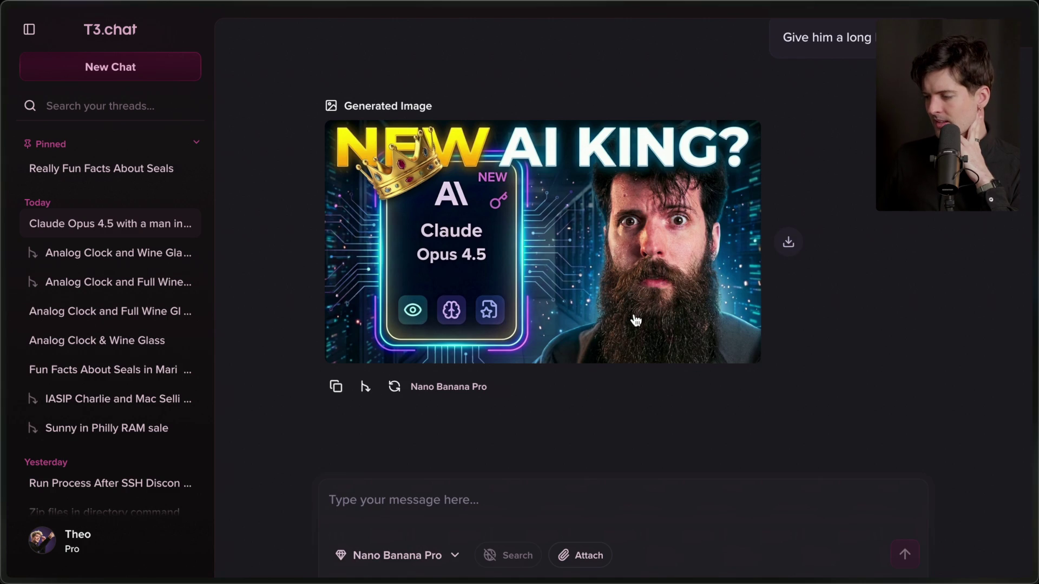
Step: View the bearded thumbnail at full size, close it, and switch to the Theo Twitch chat tab
left_click(634, 320)
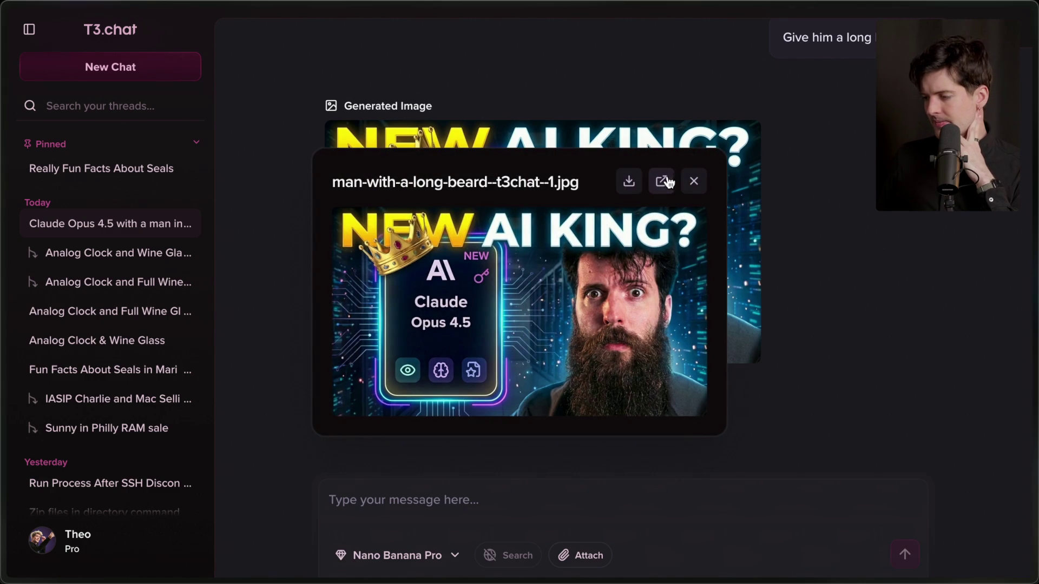
left_click(668, 181)
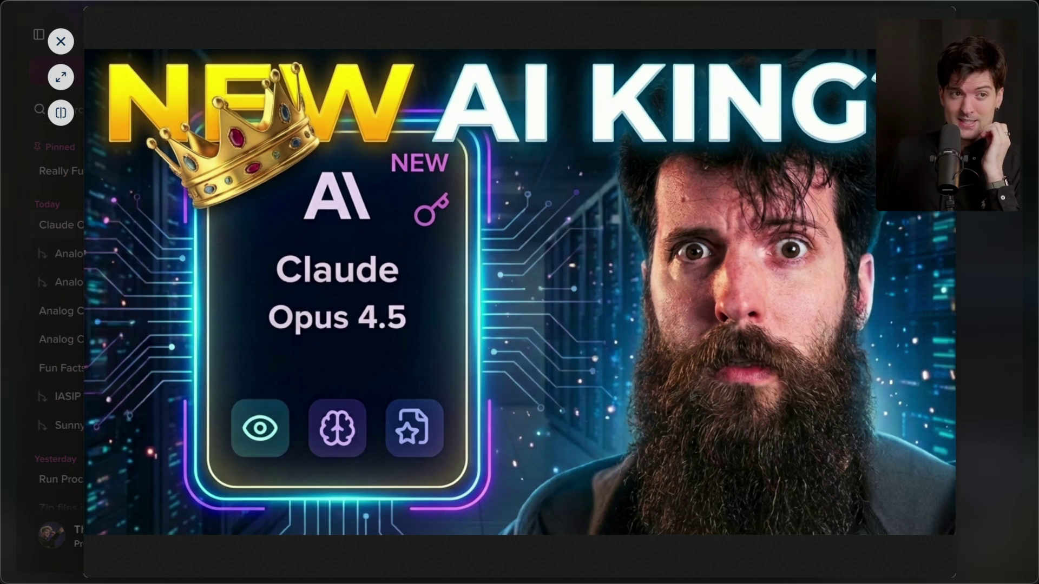
left_click(57, 40)
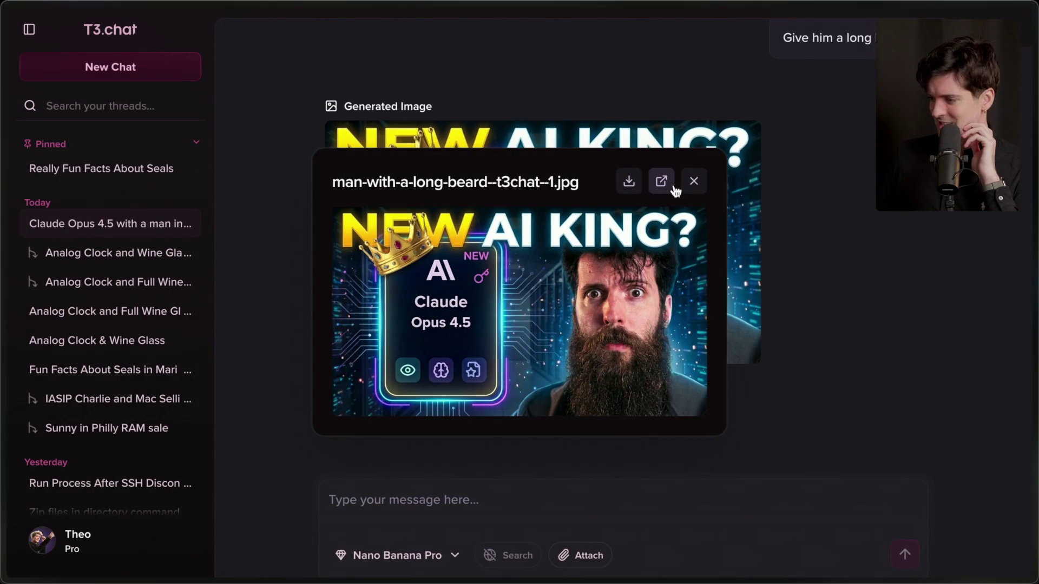
left_click(694, 181)
mouse_move(1035, 216)
left_click(920, 201)
Step: Add a Twitch stream marker with '/marker End of Nano Banana Pro rant'
left_click(273, 534)
type("/marker End of ")
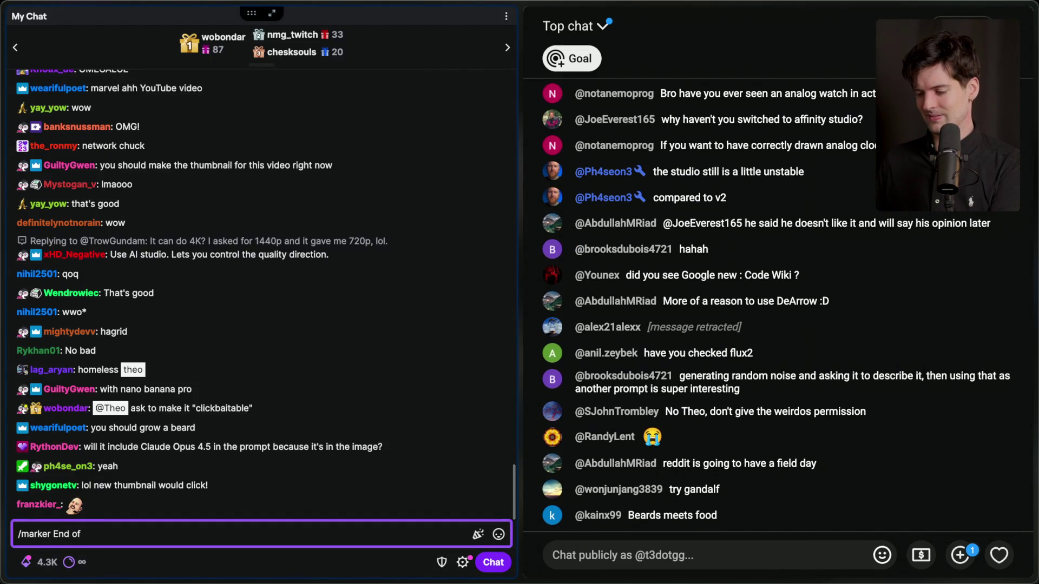
type("Nano Banana Pr")
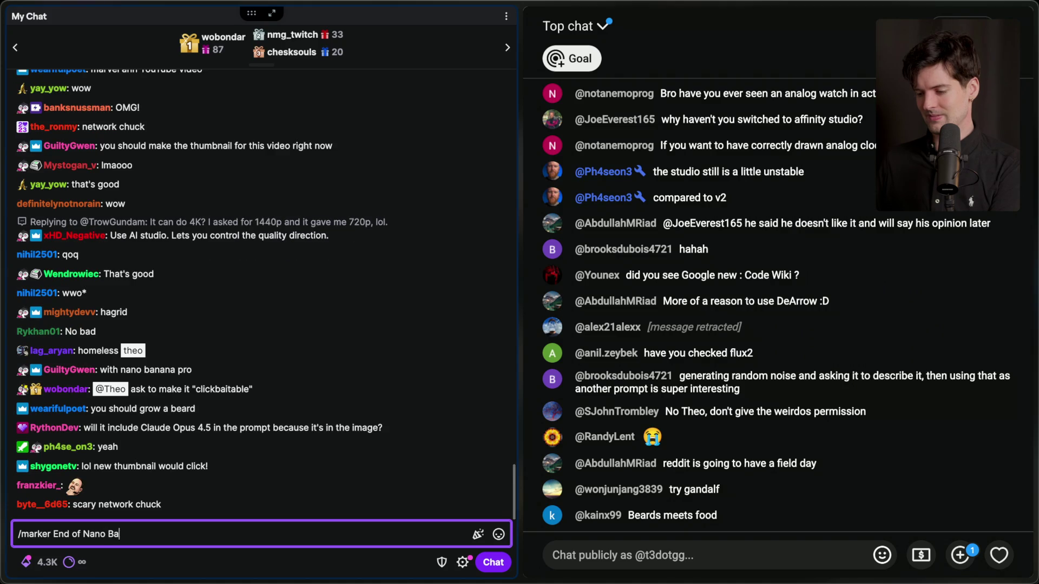
type("o rant")
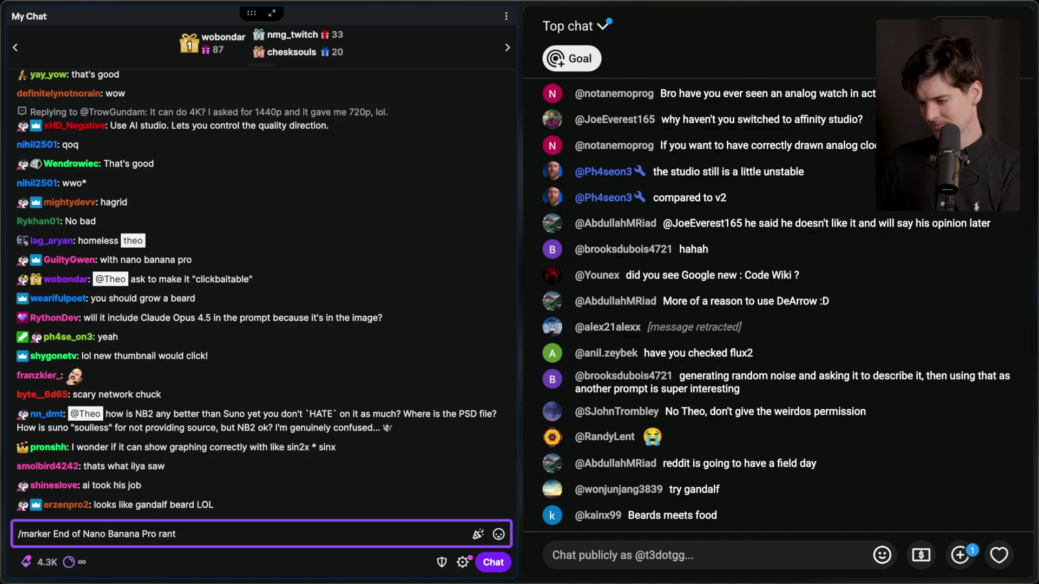
key("Return")
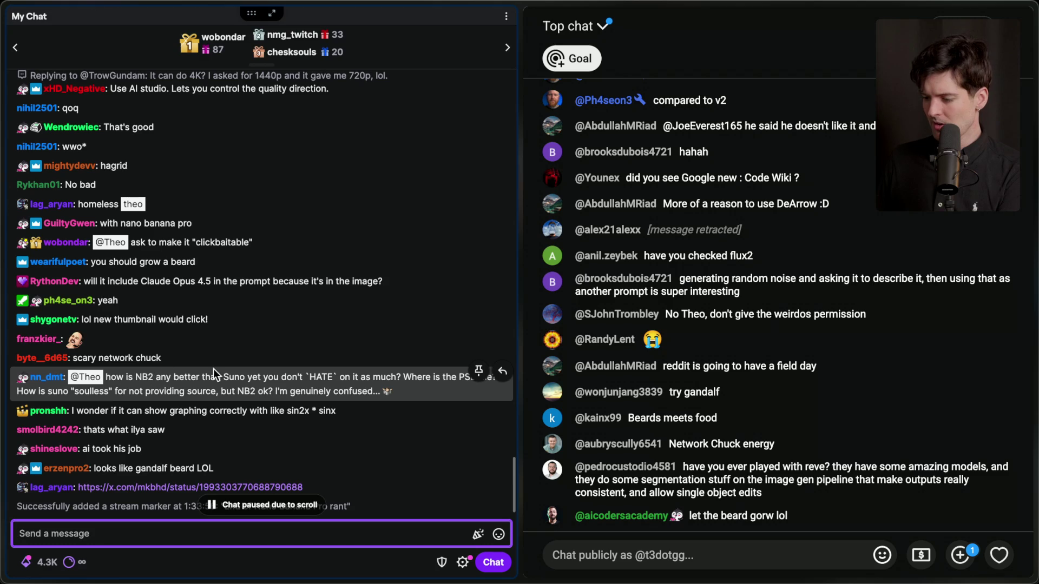
Step: Highlight the viewer question comparing NB2 with Suno, then clear the selection
left_click(406, 389)
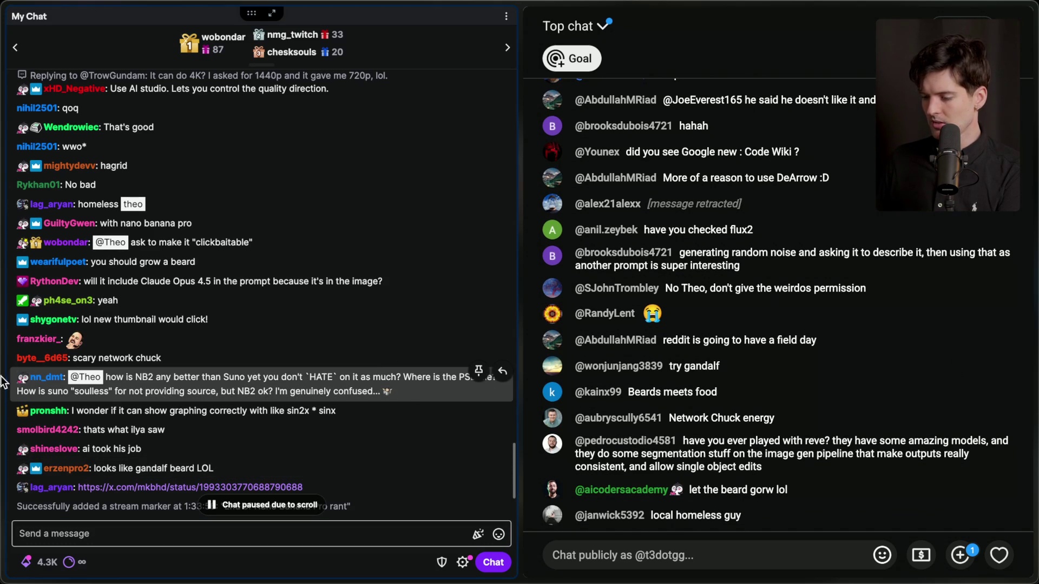
mouse_move(16, 380)
left_mouse_down()
mouse_move(349, 398)
mouse_move(402, 391)
left_mouse_up()
left_click(403, 391)
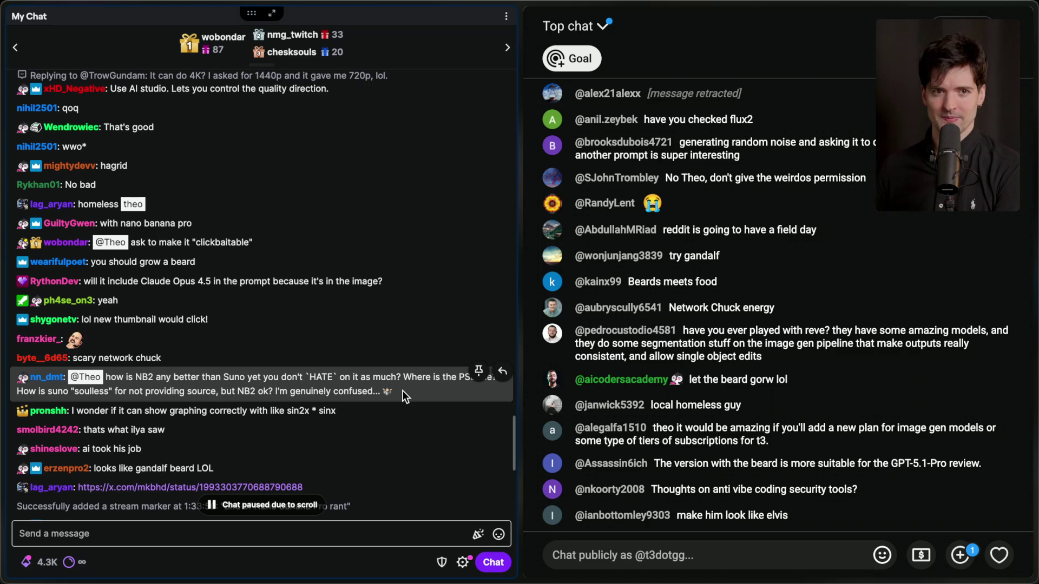
mouse_move(1031, 200)
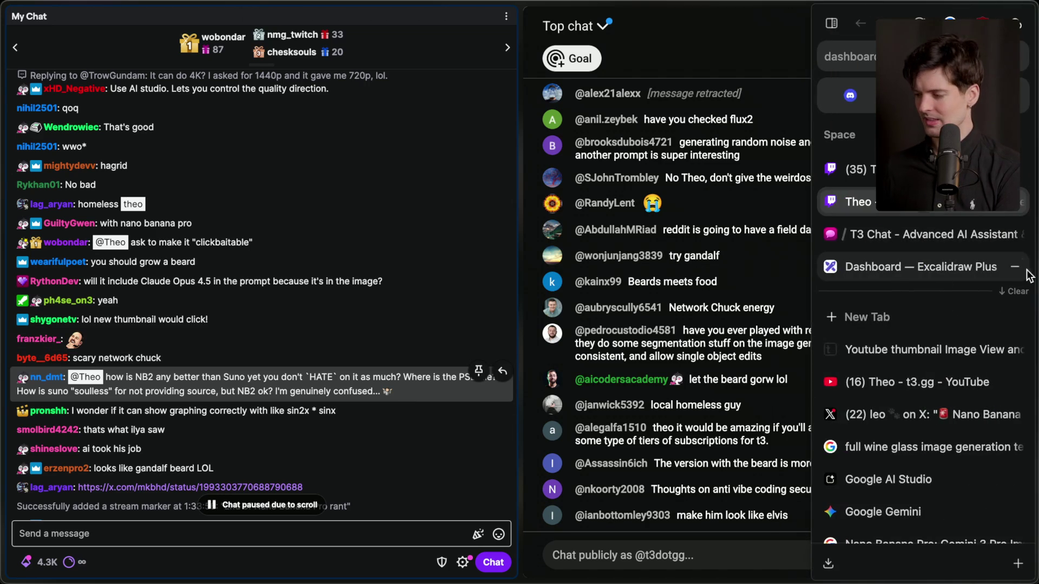
Step: Start a new T3 chat requesting a screenshot of a Slack thread where Google and OpenAI talk
left_click(885, 234)
left_click(162, 62)
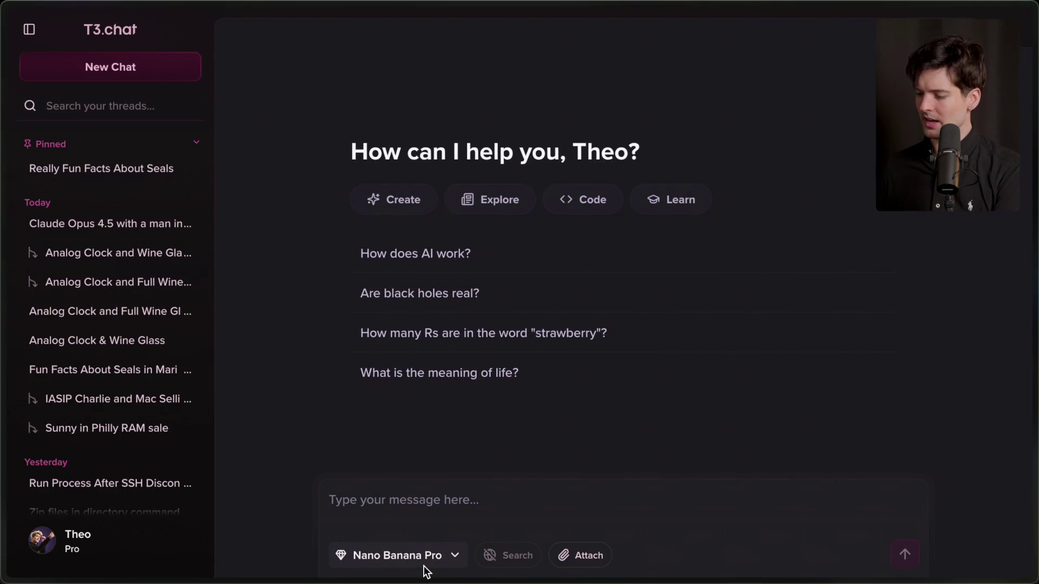
type("Slack")
key("BackSpace")
key("BackSpace")
key("BackSpace")
type("Screenshot of a Slack thread wher e Microsoft")
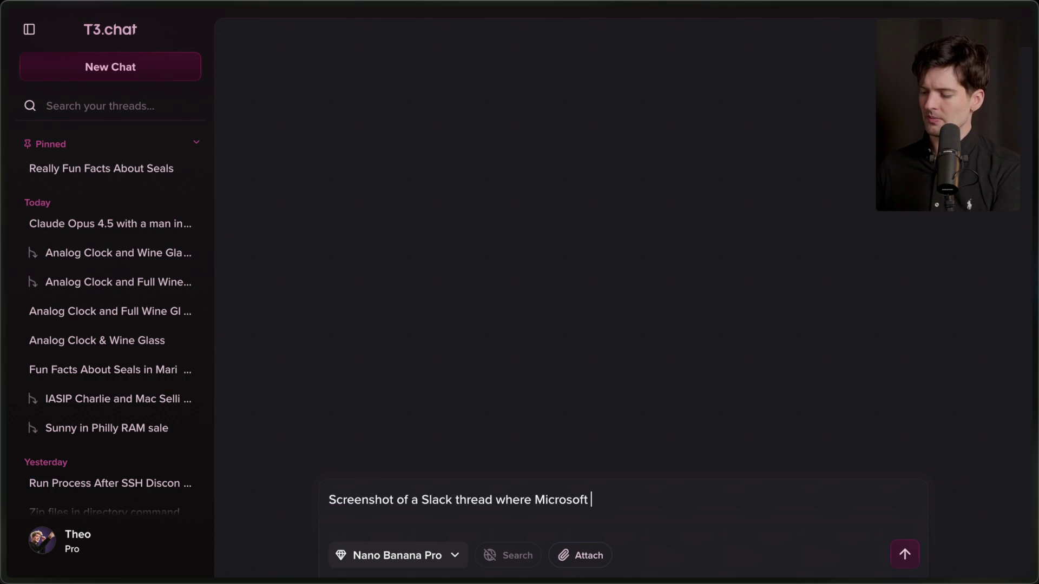
key("alt+BackSpace")
type("Google ru")
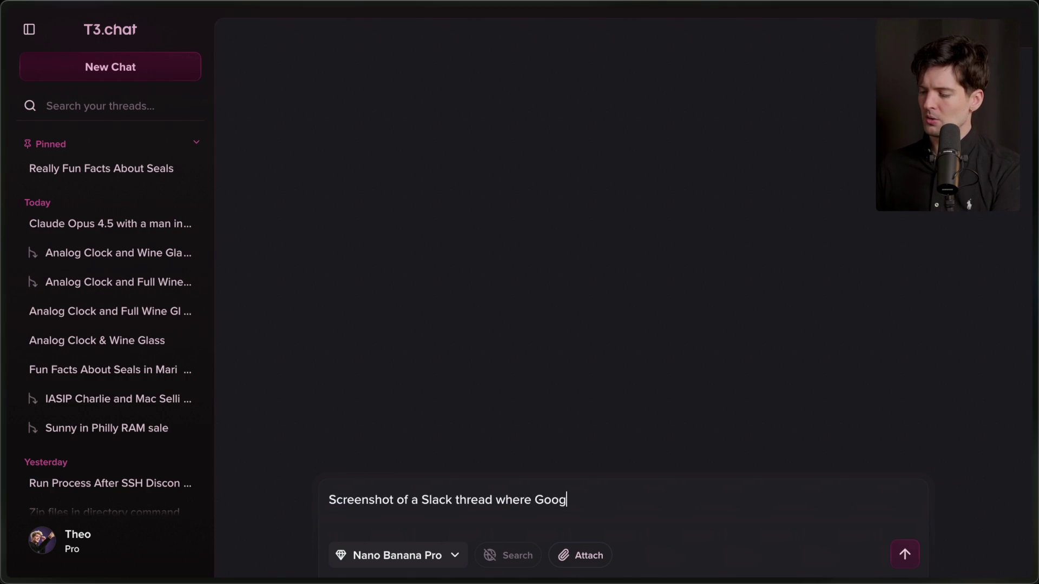
key("BackSpace")
key("BackSpace")
type("and OpenAI are talking to ")
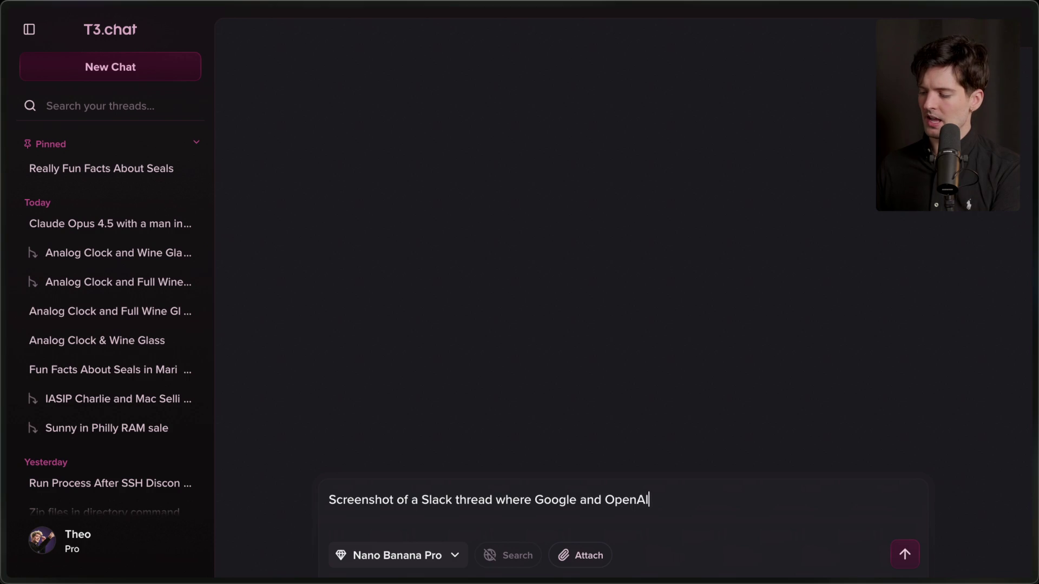
type("each other")
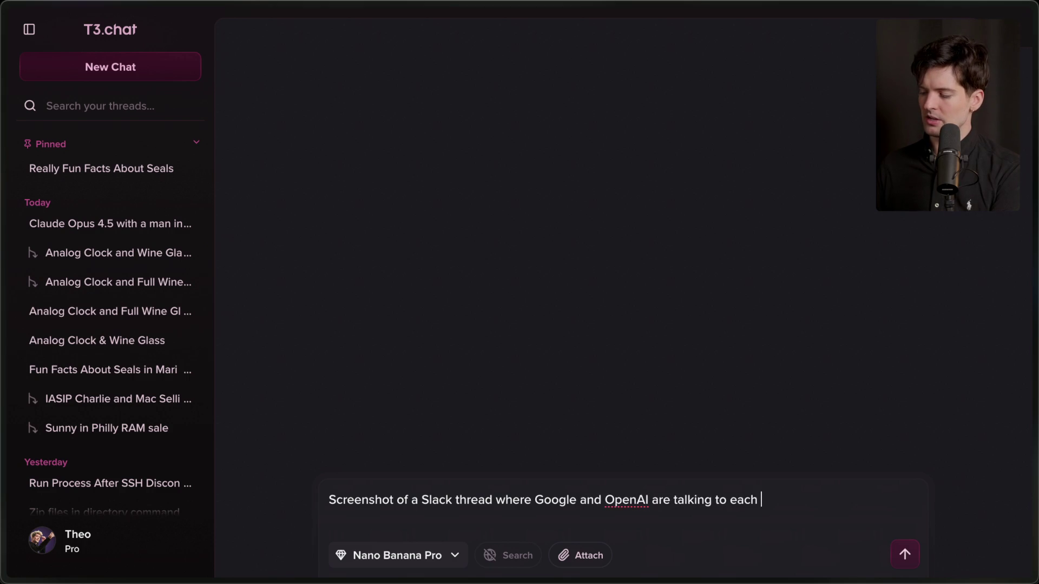
type(". Here's the transc")
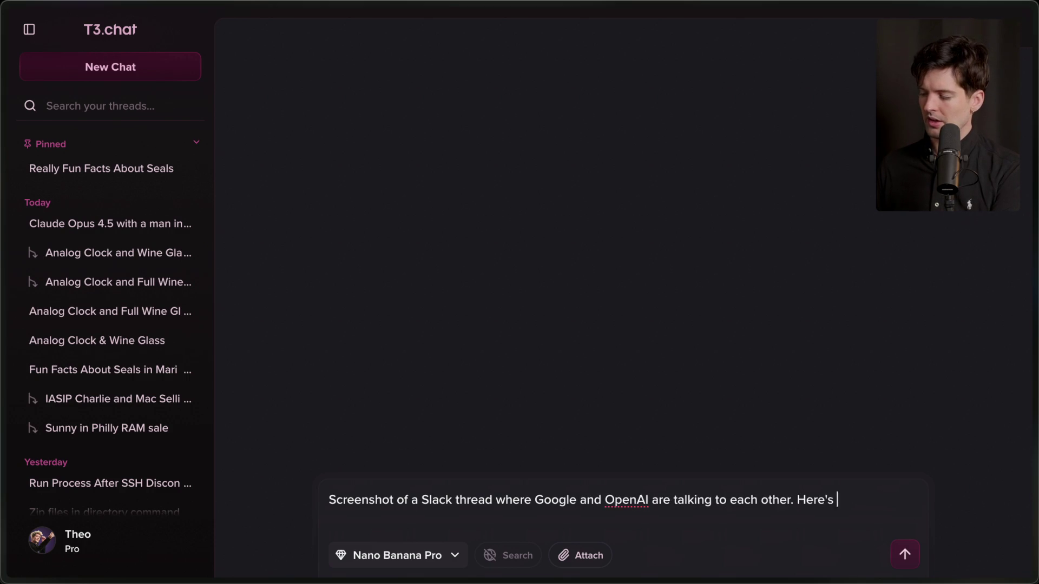
type("ript:")
key("shift+Return")
key("shift+Return")
Step: Add the transcript, with OpenAI boasting of its image model and Google replying 'lmao, get nano banana'd', and send
type("OpenAI: \"Hey have you guys seen our new image model?\"")
key("shift+Return")
type("Google: \"lmao")
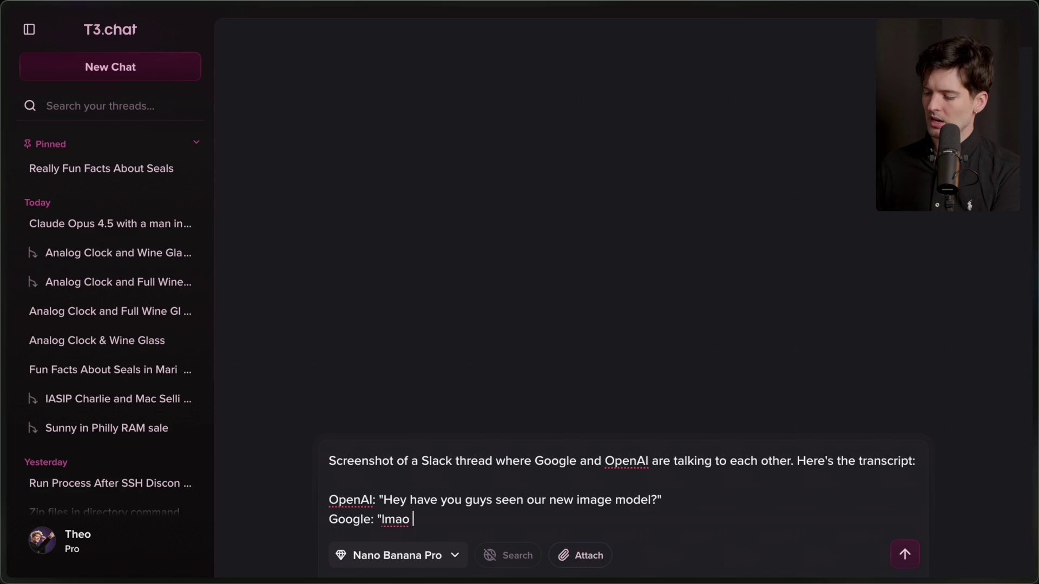
type(", get banana'd\"")
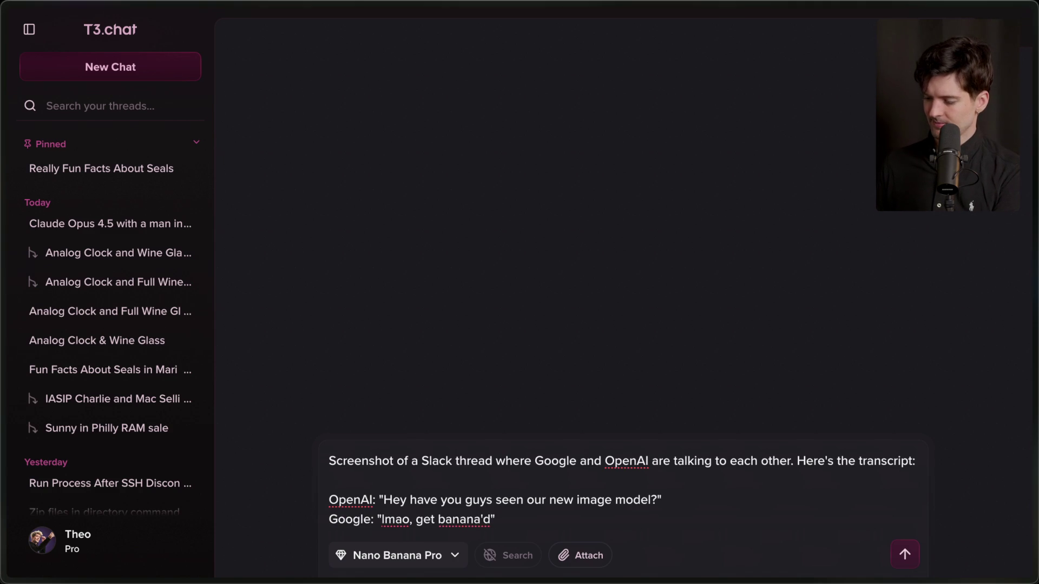
key("alt+Left")
key("alt+Left")
type("nano")
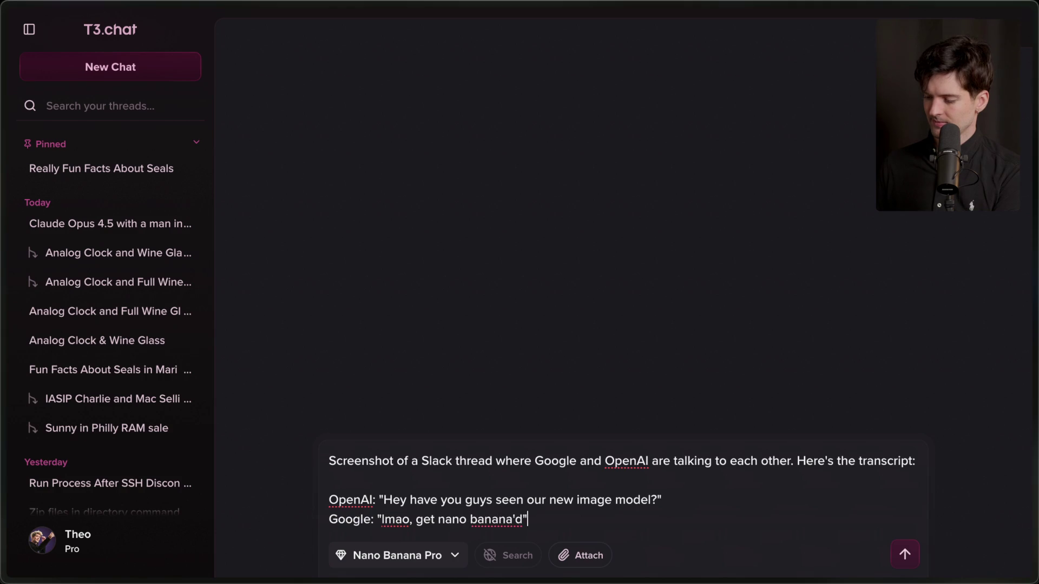
key("Return")
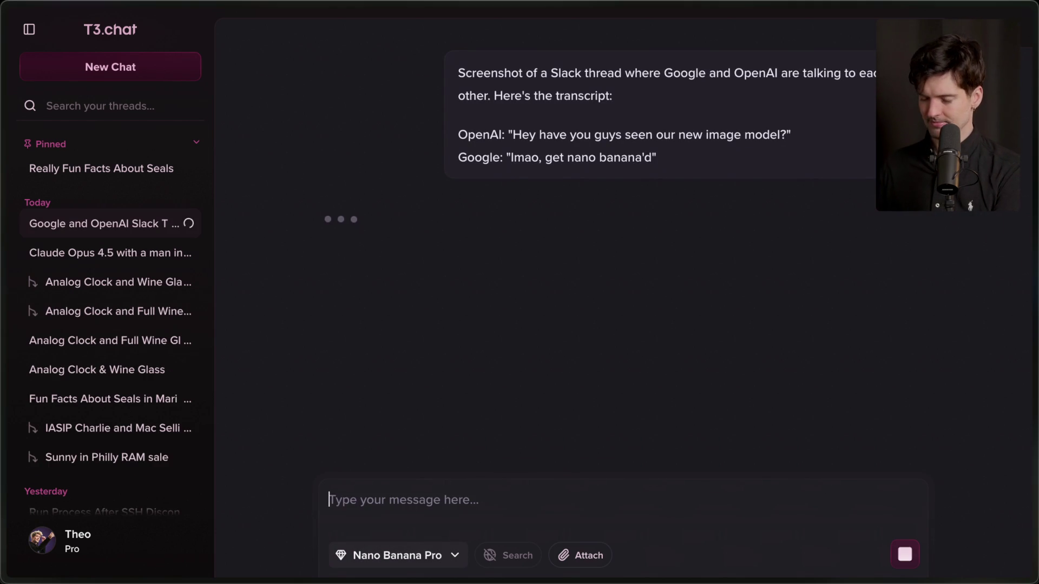
Step: Open the Substack article linked in Twitch chat as a full tab and bookmark it
mouse_move(1020, 400)
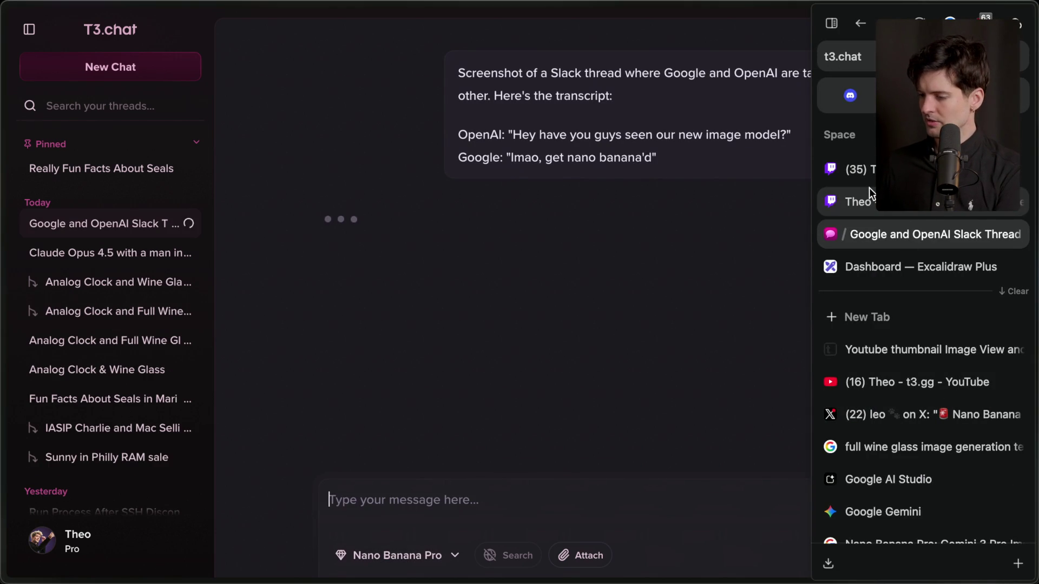
left_click(869, 191)
scroll(168, 423, "down", 5)
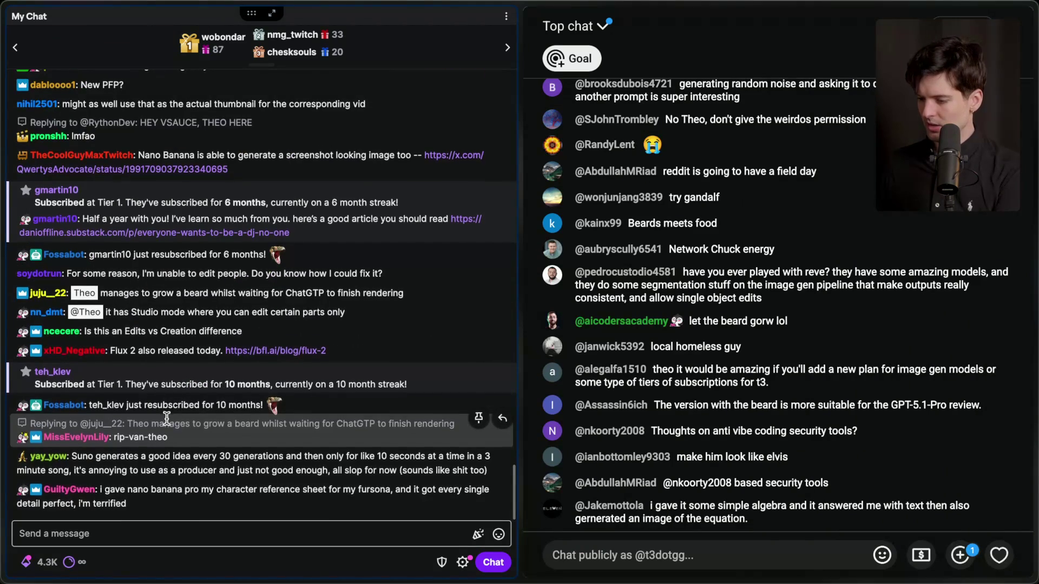
left_click(203, 234)
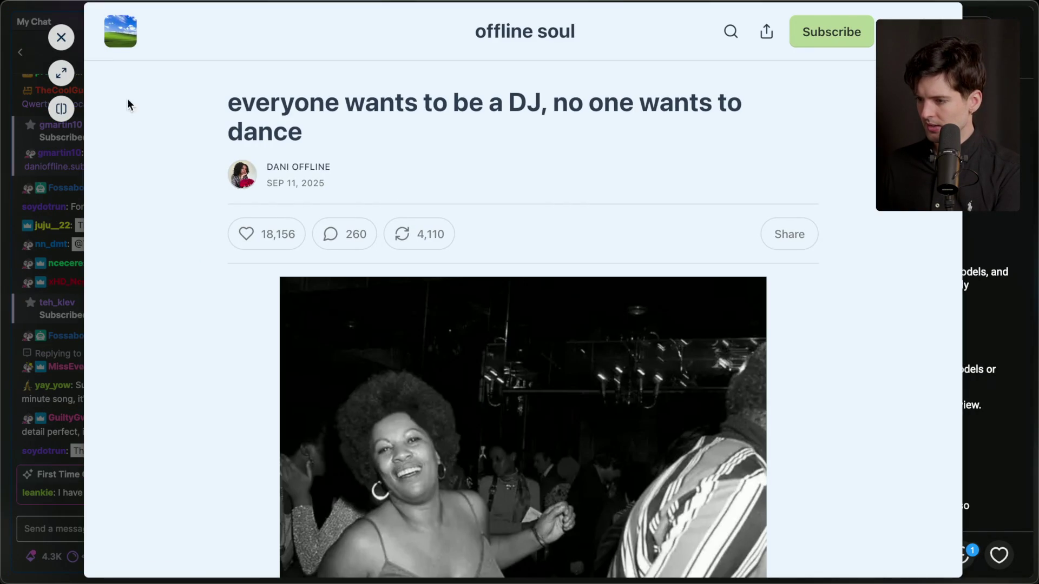
left_click(60, 74)
mouse_move(1034, 118)
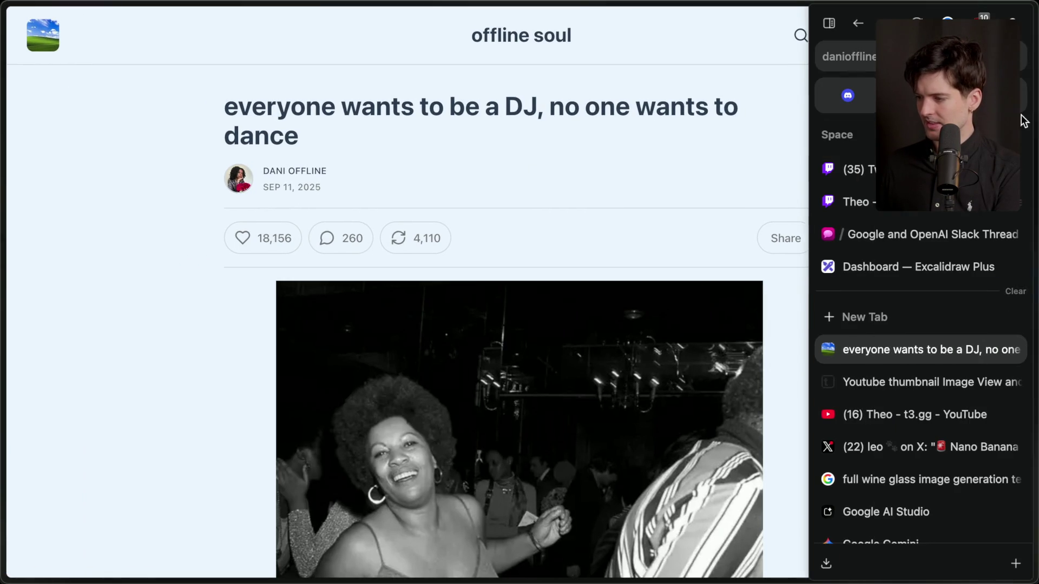
left_click(1014, 22)
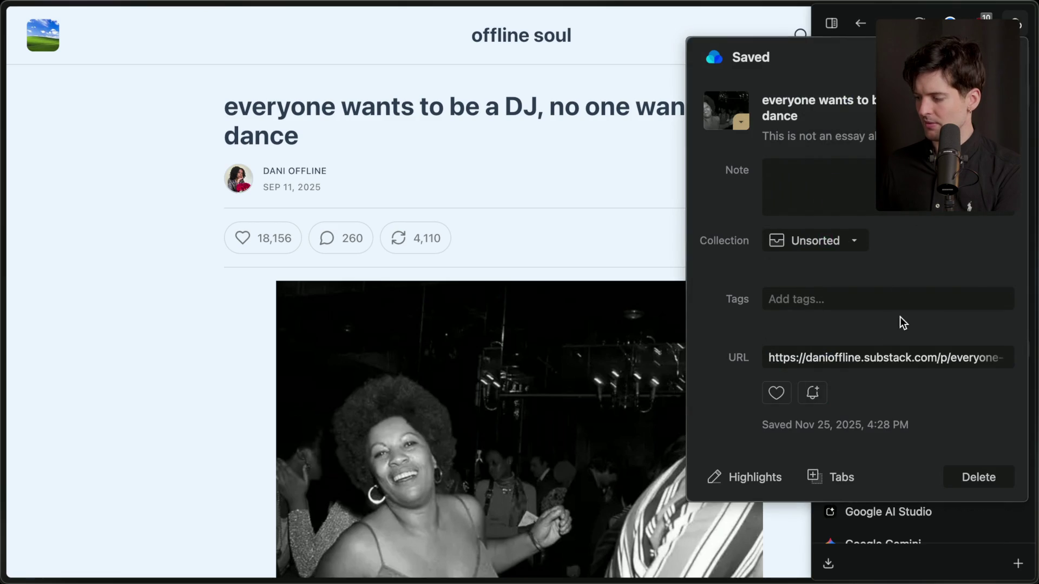
left_click(596, 230)
scroll(596, 229, "down", 10)
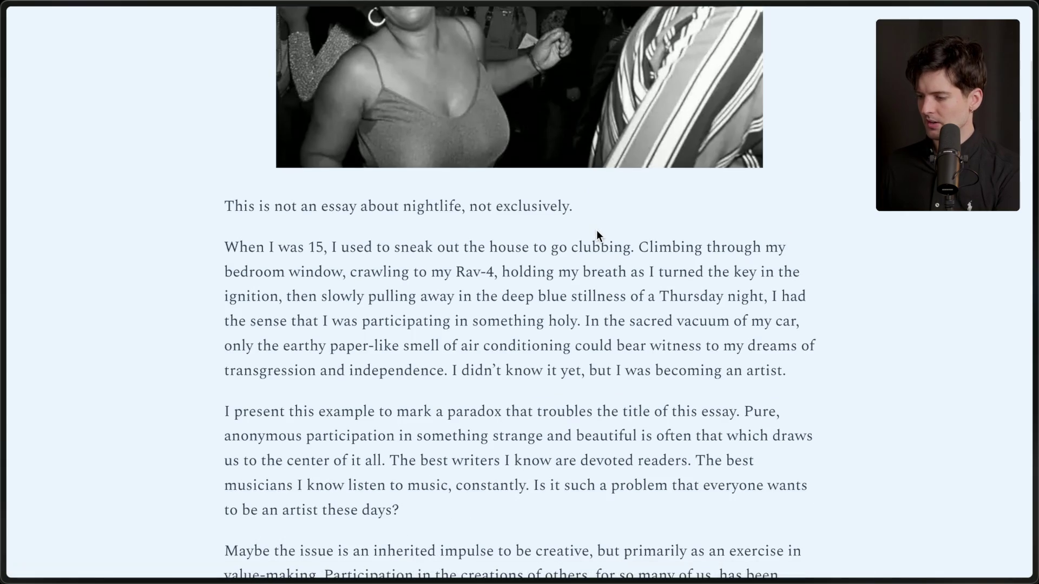
Step: Return to the stream chat, then go to the Google and OpenAI Slack thread chat
key("ctrl+Tab")
mouse_move(1034, 307)
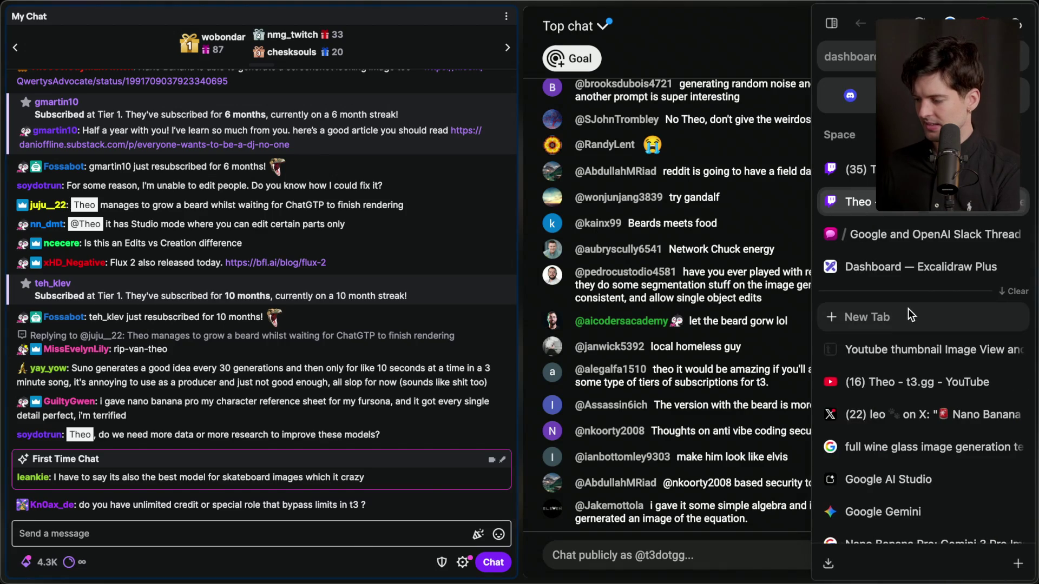
left_click(889, 344)
left_click(894, 237)
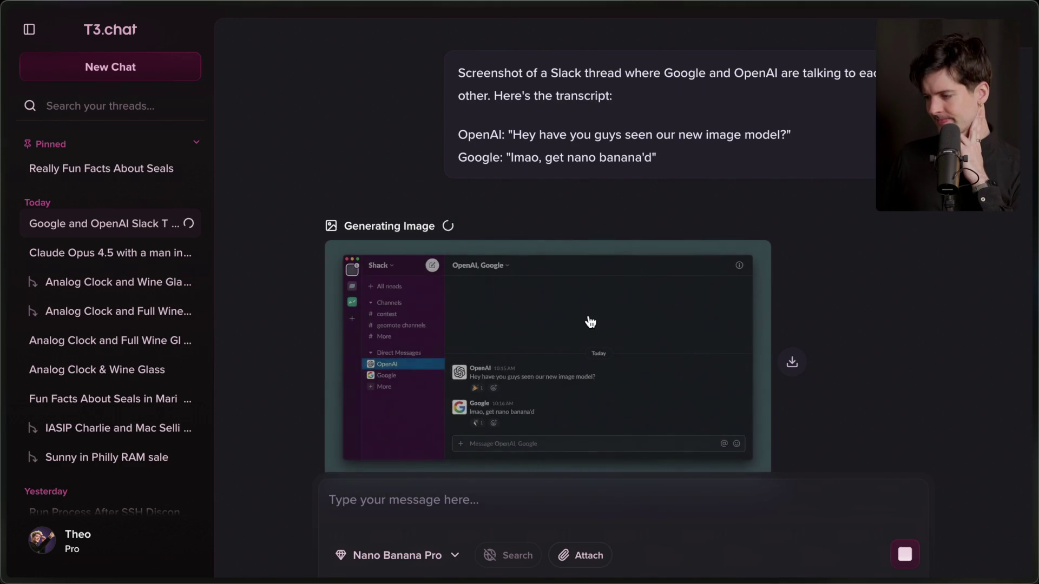
Step: Scroll to the generated Slack screenshot and open it in a larger preview
scroll(590, 323, "down", 2)
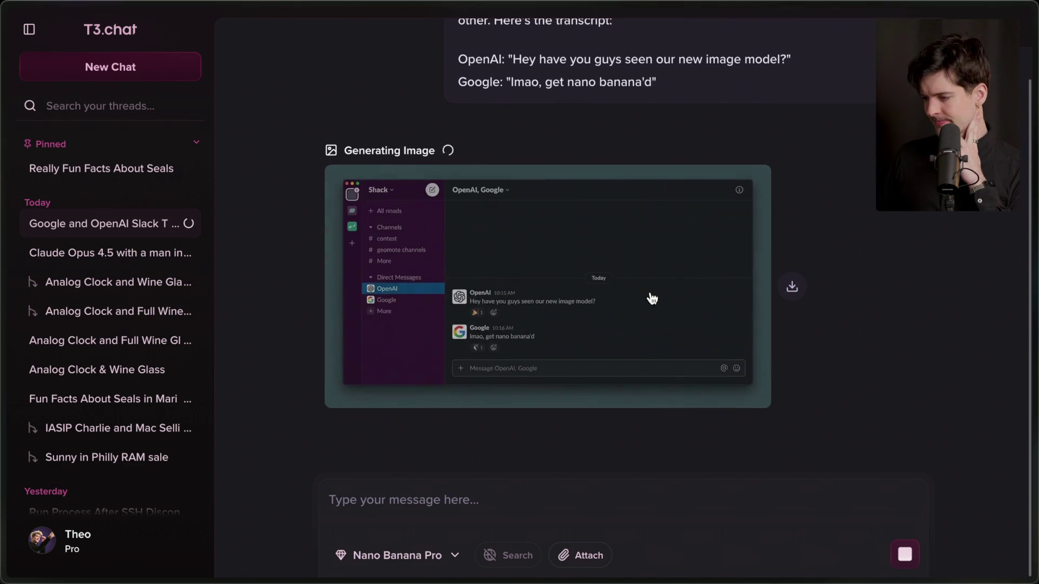
left_click(577, 307)
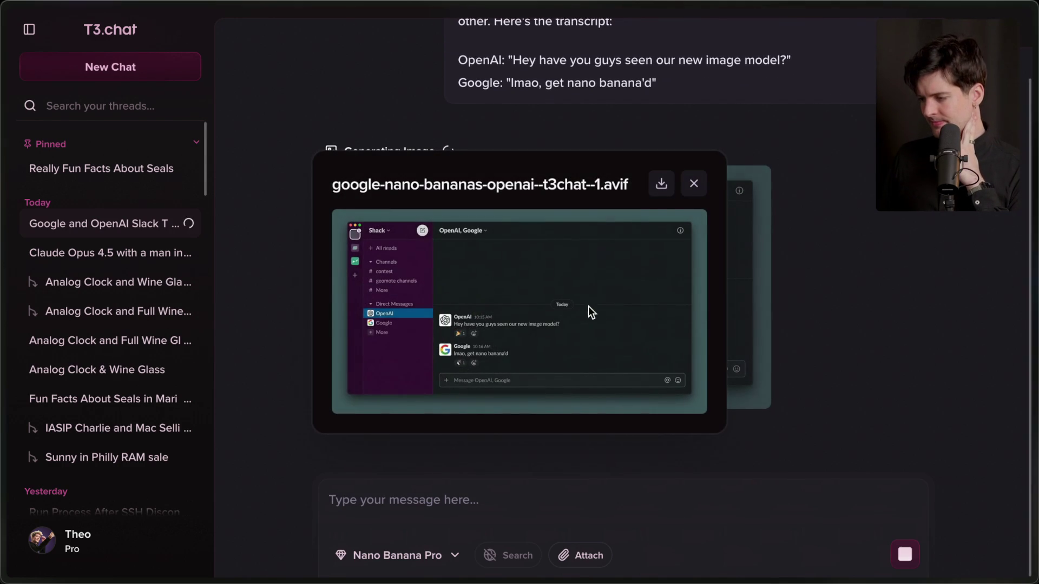
Step: View the fake Slack screenshot full-screen, zoomed in, then close the preview
left_click(662, 184)
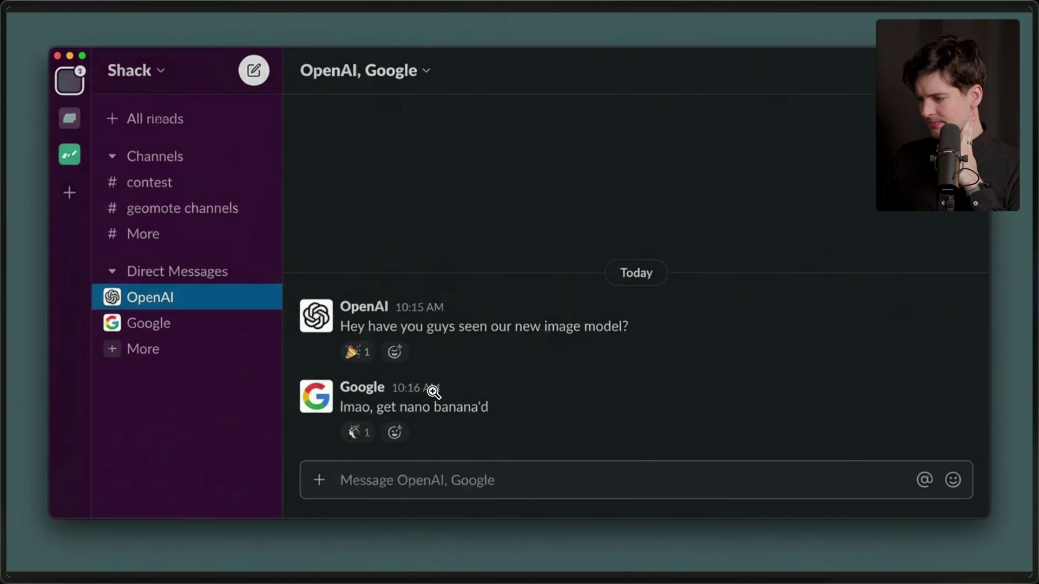
left_click(433, 391)
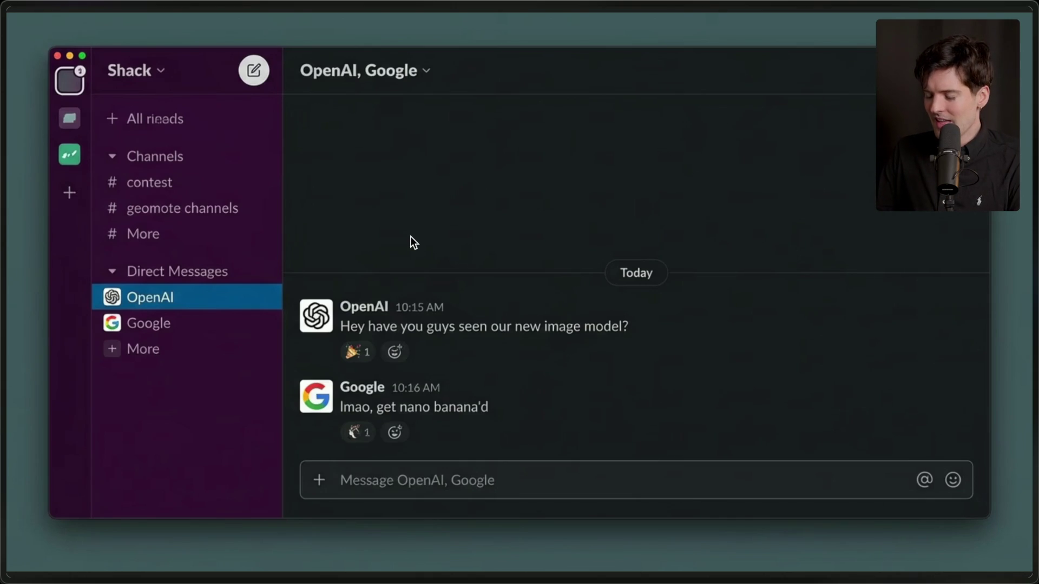
left_click(411, 237)
left_click(694, 186)
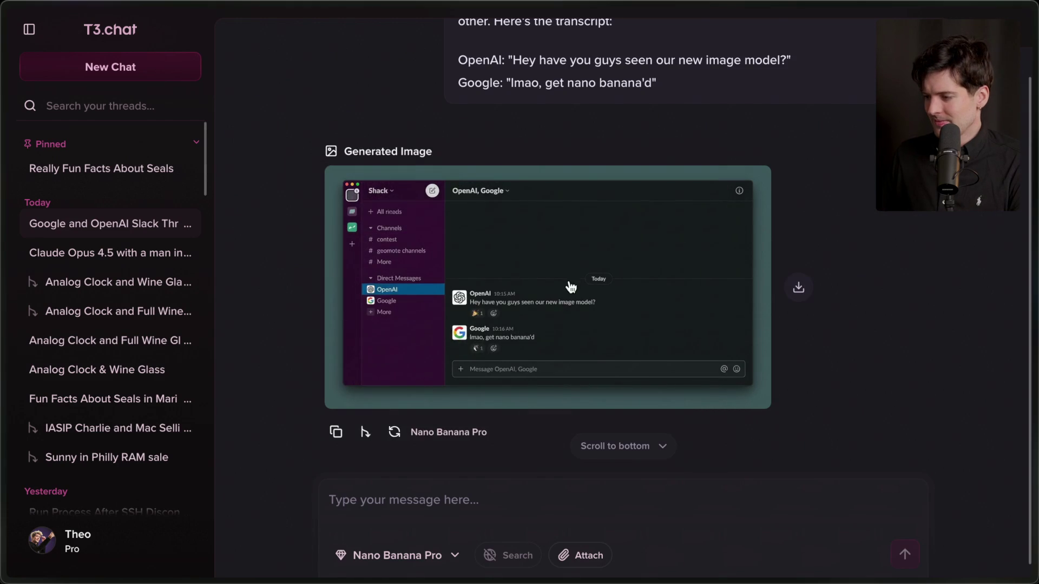
Step: Reopen the image full-screen, zoom into the messages and back out, then switch to the YouTube tab
left_click(606, 293)
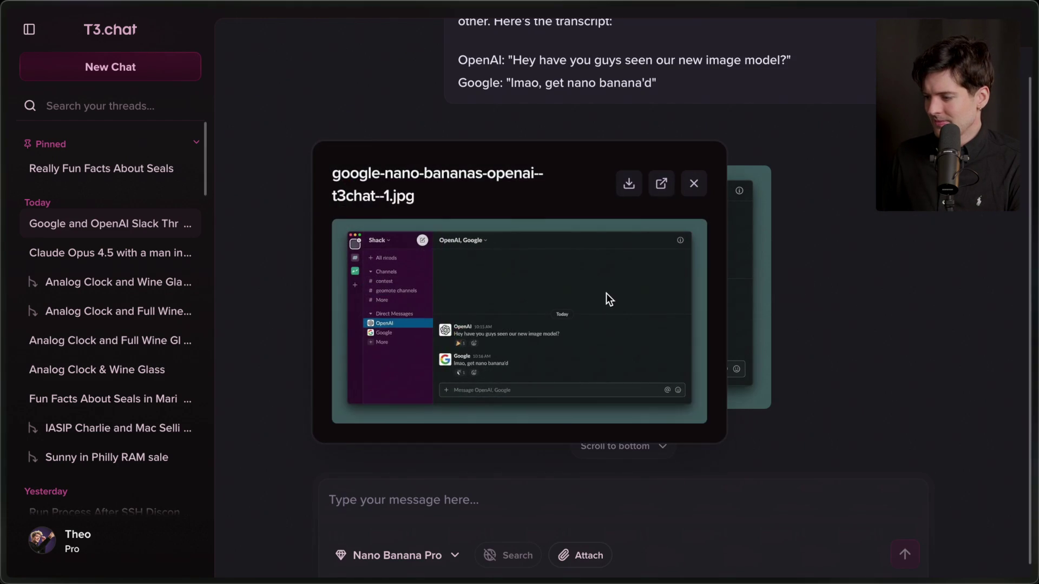
left_click(661, 181)
left_click(503, 292)
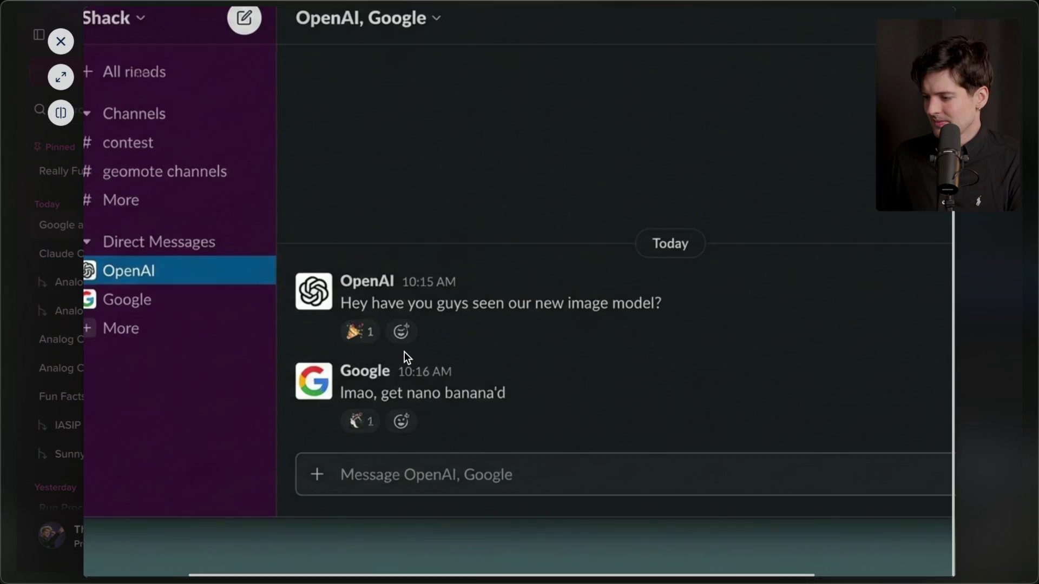
left_click(404, 351)
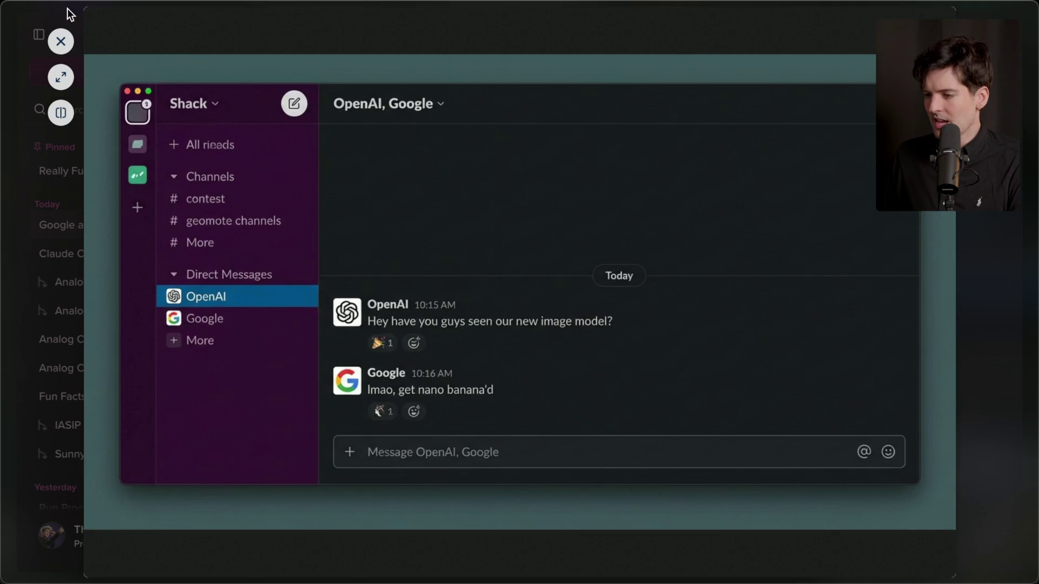
left_click(62, 38)
left_click(688, 178)
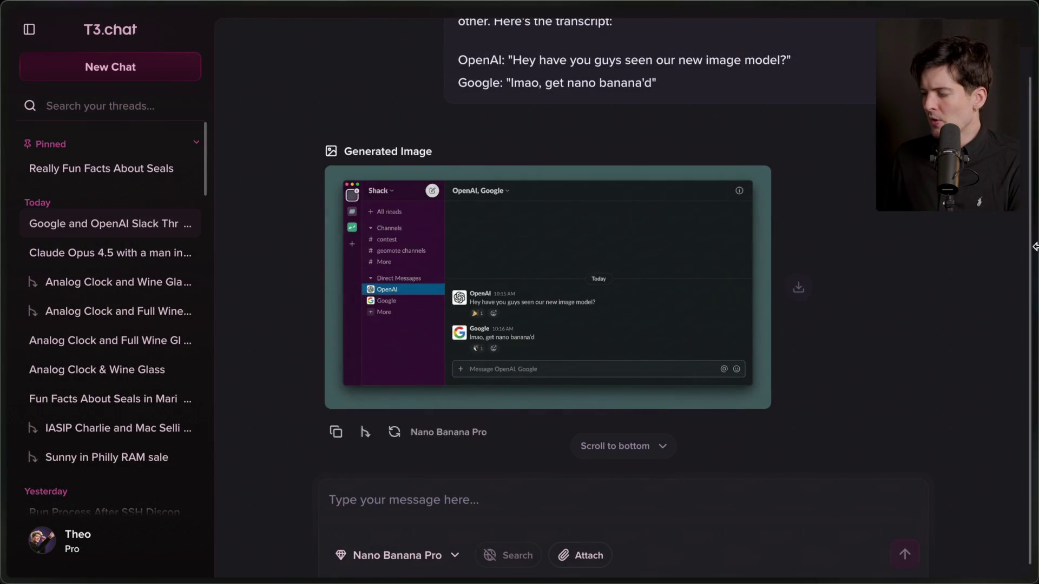
mouse_move(1035, 210)
left_click(885, 385)
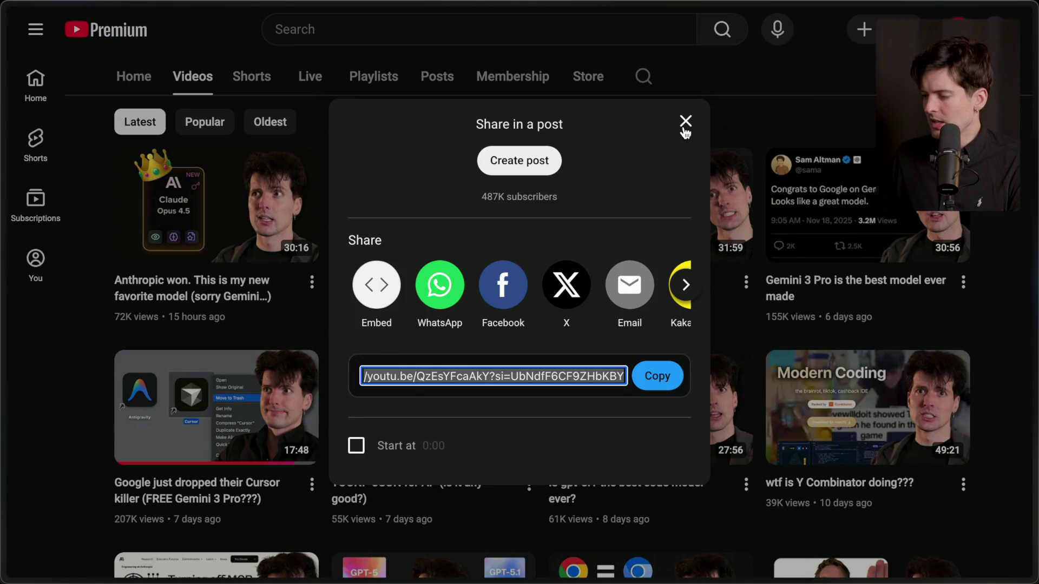
Step: Close the Share dialog and scroll down through the channel's older videos and back to the top
left_click(686, 125)
scroll(594, 297, "down", 12)
scroll(595, 297, "up", 2)
scroll(594, 297, "down", 15)
scroll(595, 297, "down", 14)
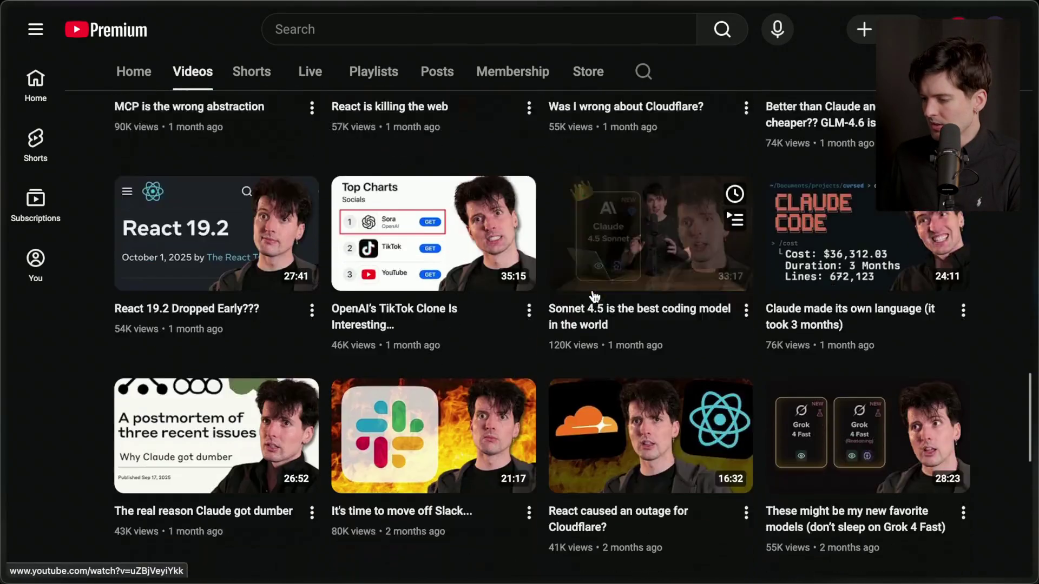
scroll(594, 296, "down", 12)
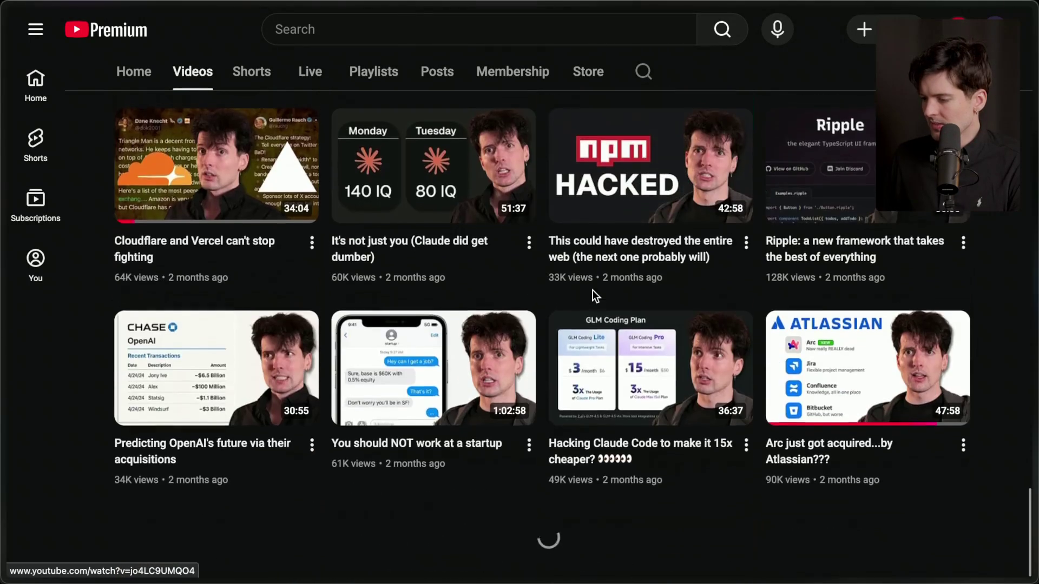
scroll(592, 290, "up", 1)
scroll(593, 290, "down", 4)
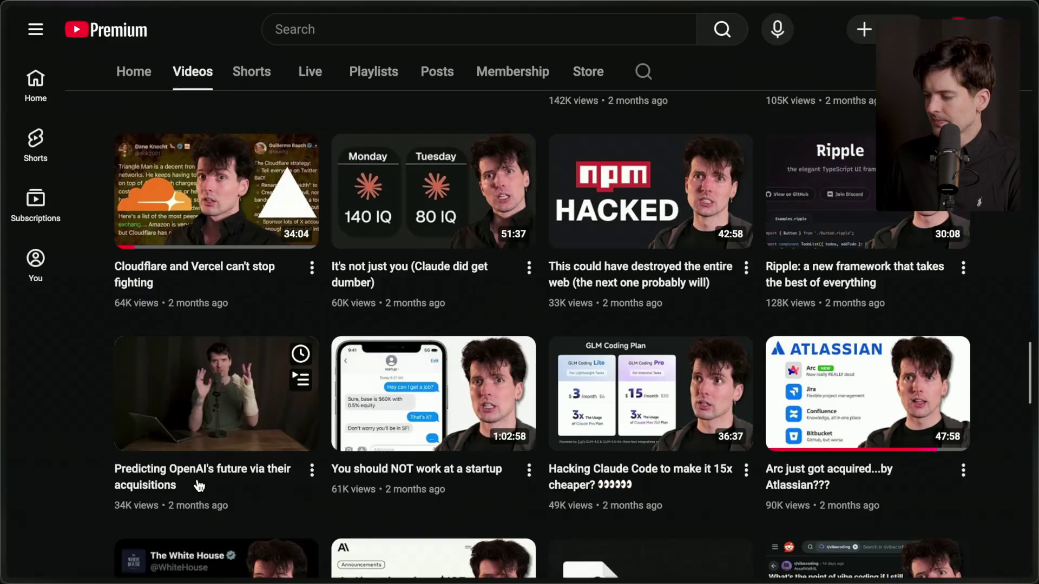
scroll(319, 414, "down", 2)
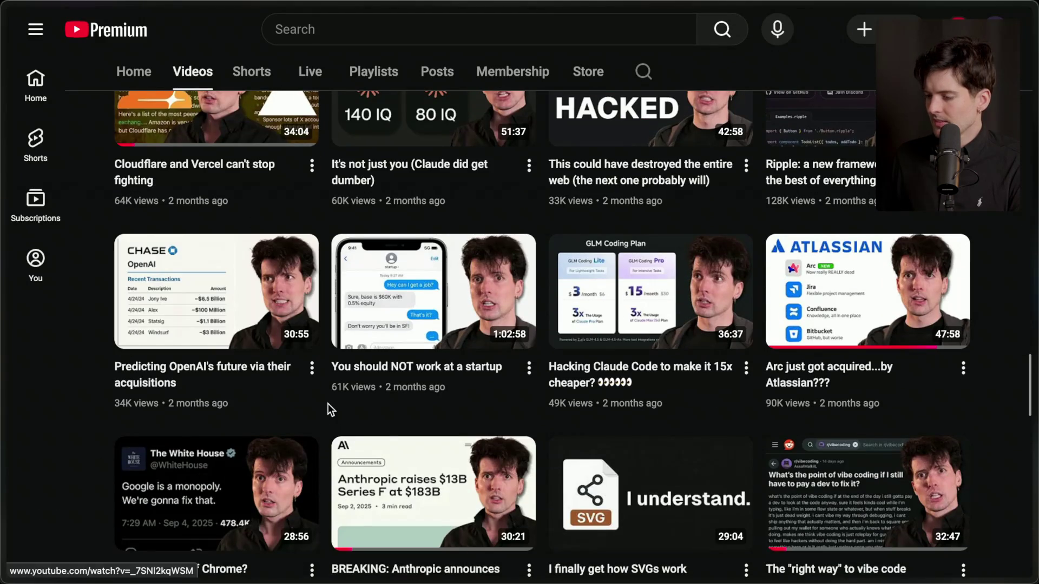
scroll(328, 404, "down", 5)
scroll(328, 404, "up", 3)
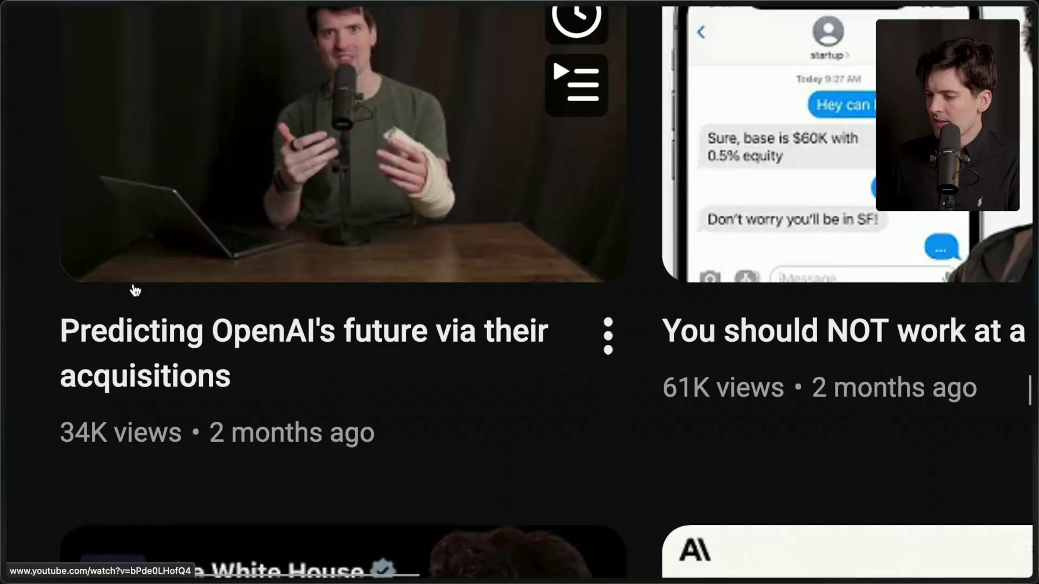
scroll(65, 325, "up", 2)
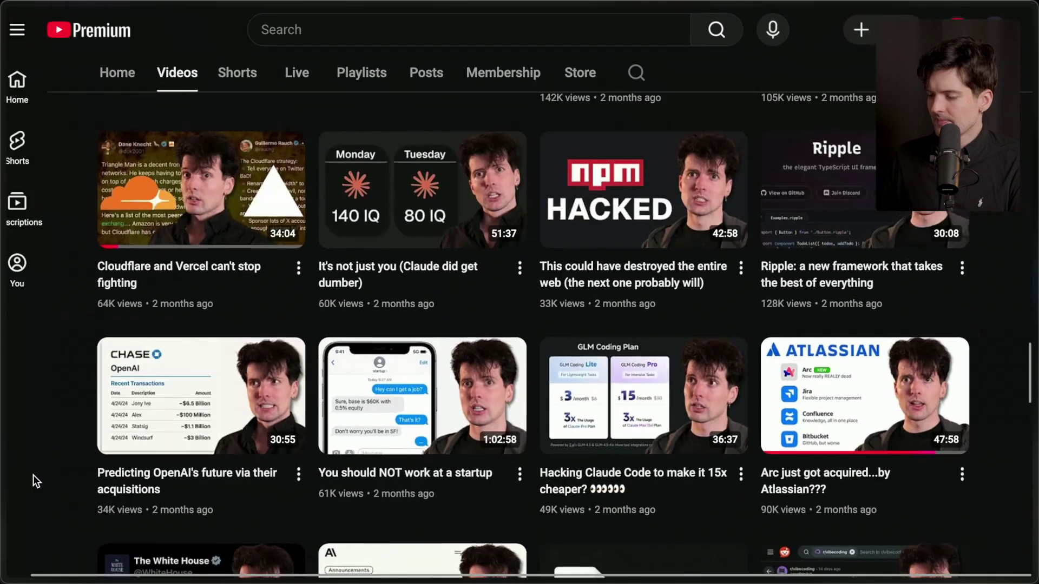
scroll(34, 479, "down", 5)
scroll(33, 476, "down", 10)
scroll(34, 476, "down", 7)
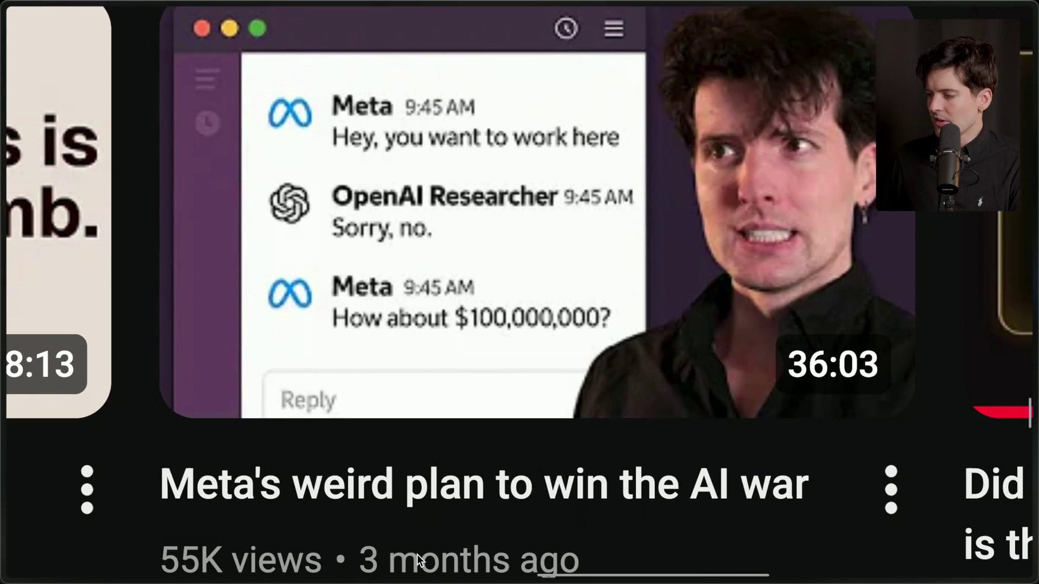
scroll(417, 560, "up", 1)
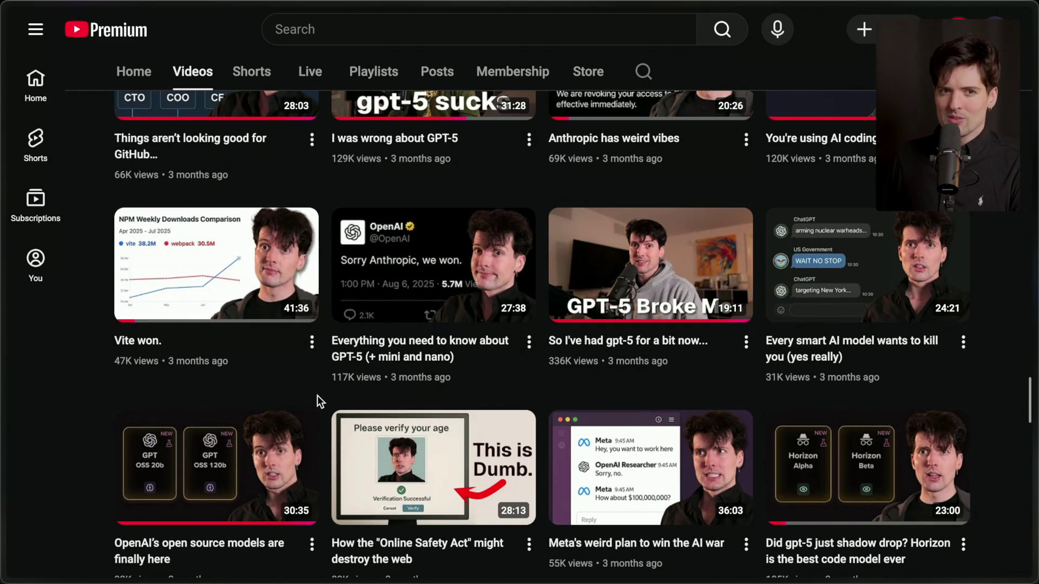
scroll(317, 395, "up", 20)
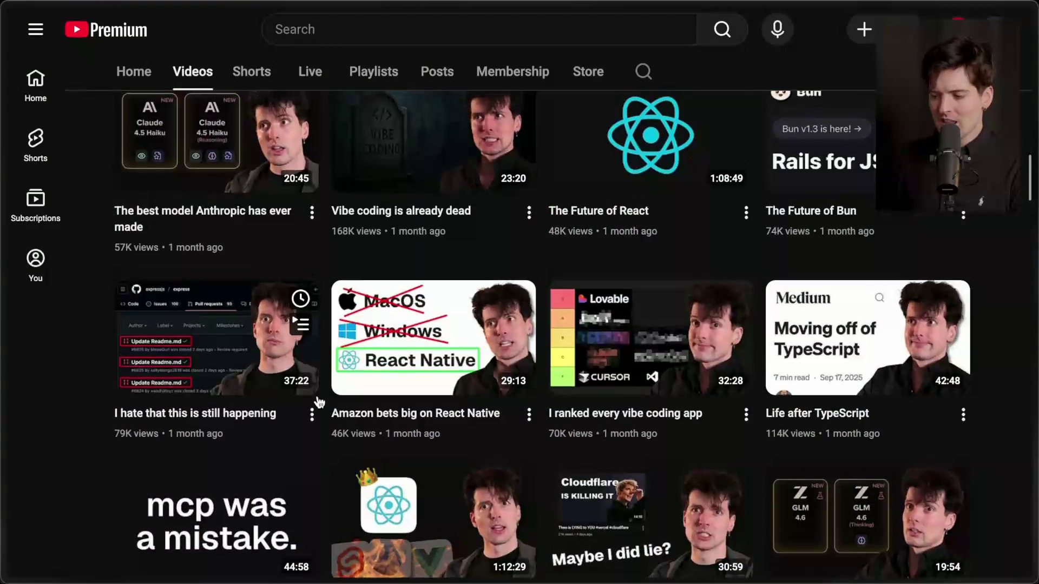
scroll(319, 403, "up", 15)
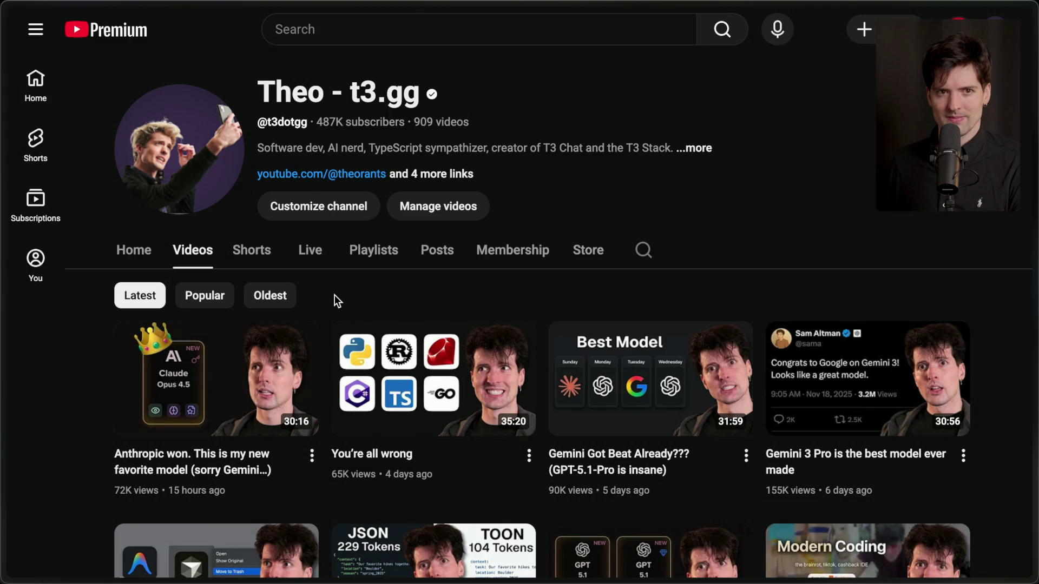
Step: In the Twitch and YouTube chat, highlight viewer questions on image-generation spending and YouTube hover previews
mouse_move(1030, 279)
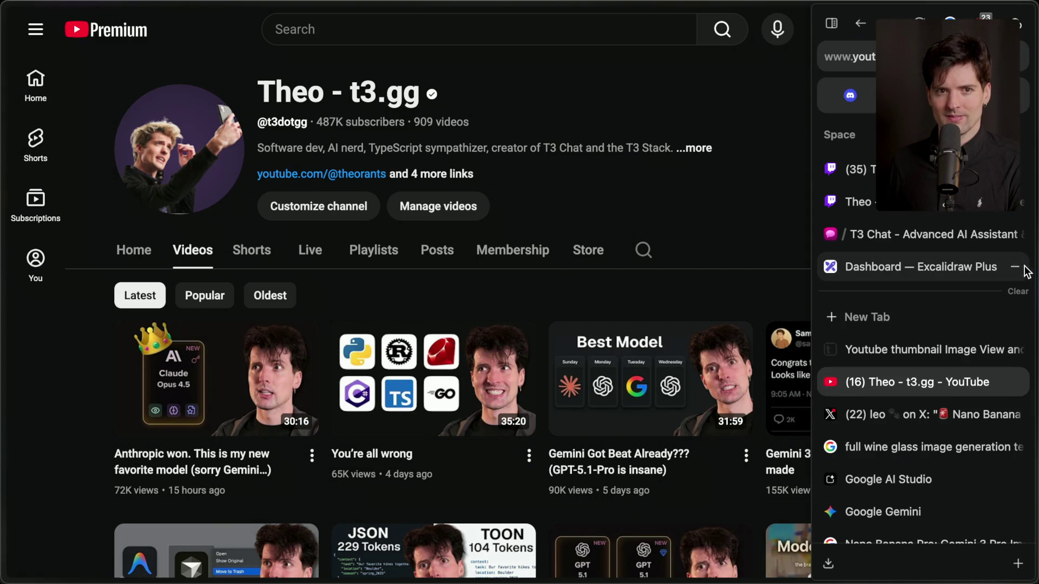
left_click(895, 209)
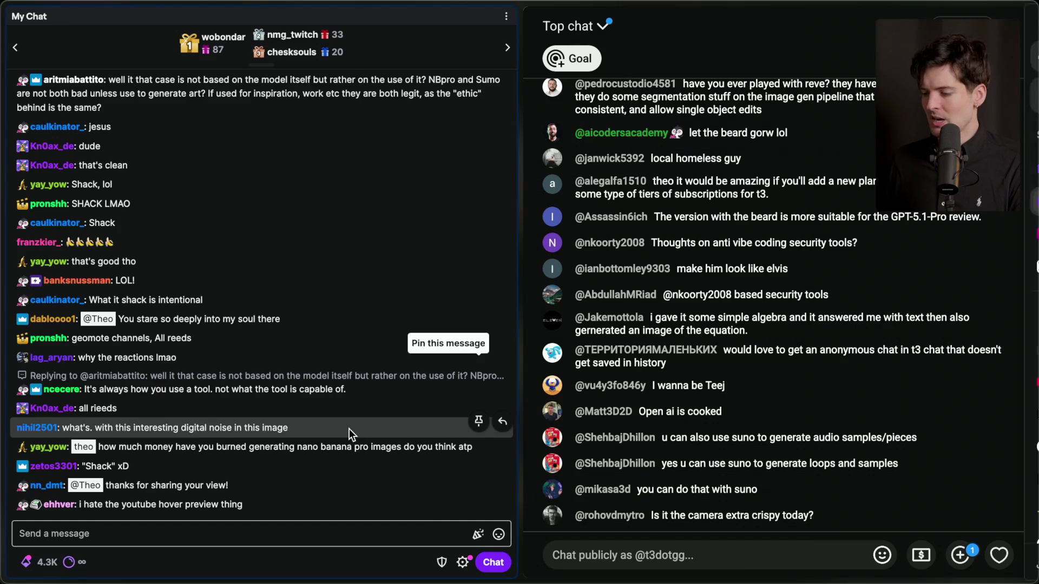
triple_click(321, 456)
left_click(352, 443)
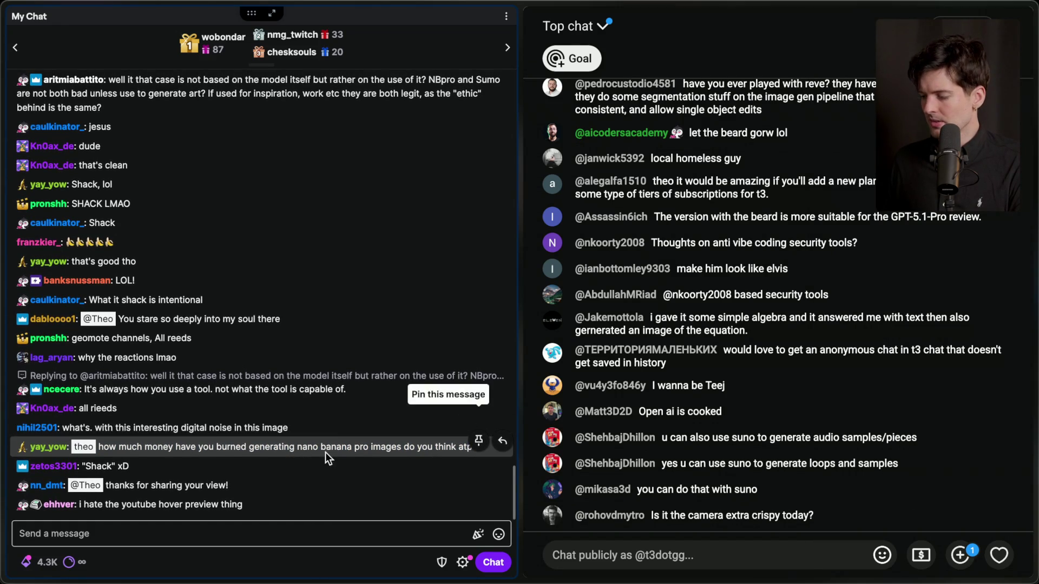
mouse_move(1033, 382)
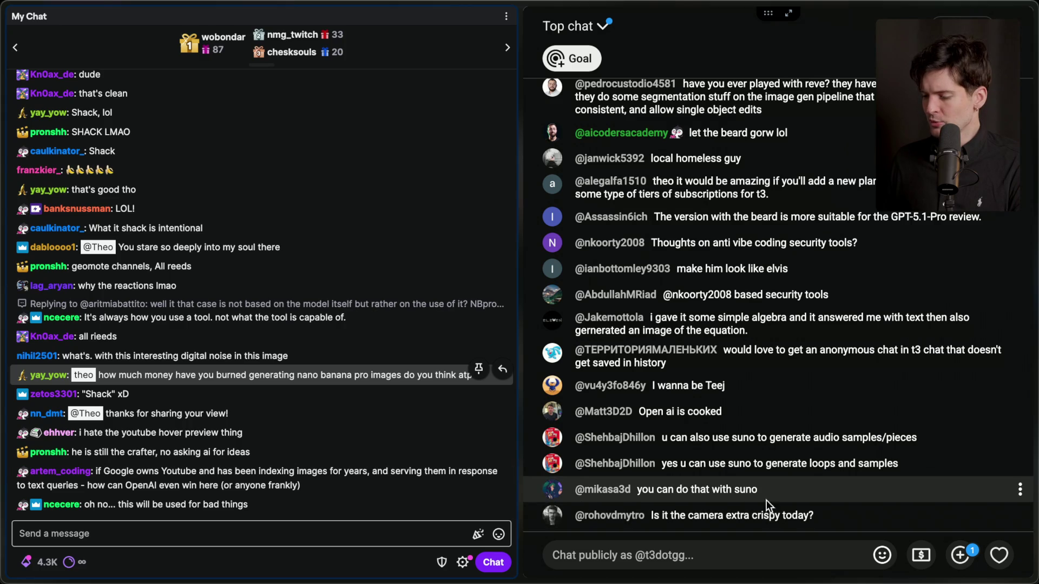
mouse_move(469, 451)
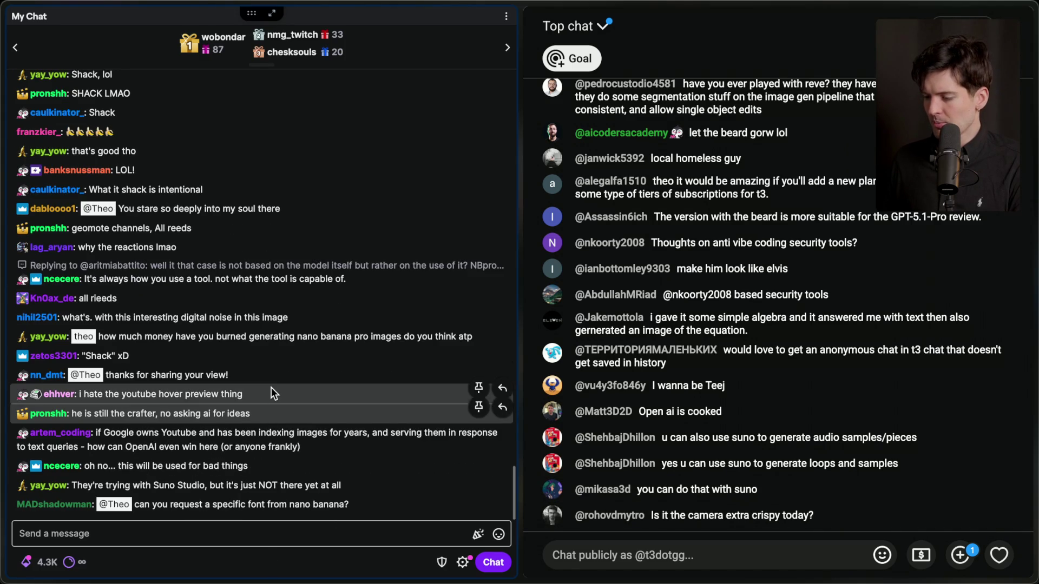
triple_click(272, 386)
left_click(332, 387)
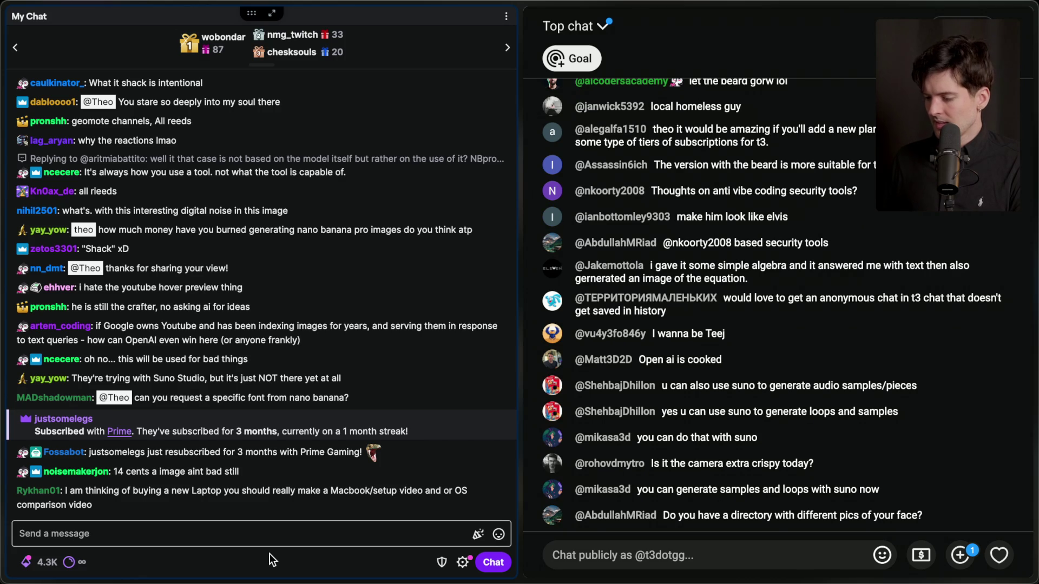
Step: Highlight the MacBook comparison suggestion and 'commodity' in the $20 Super Chat, then open the linked X post
triple_click(278, 507)
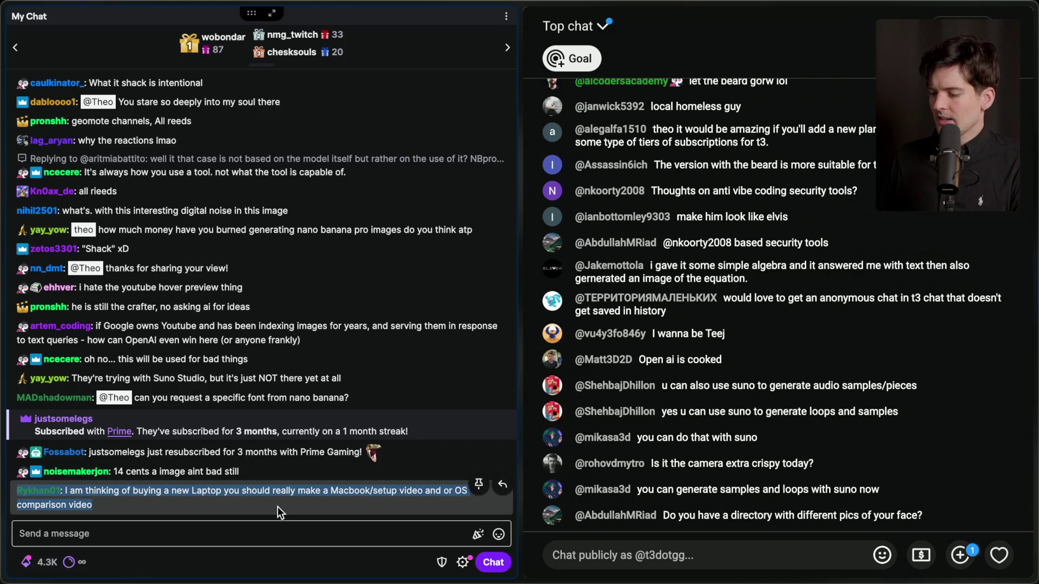
triple_click(307, 504)
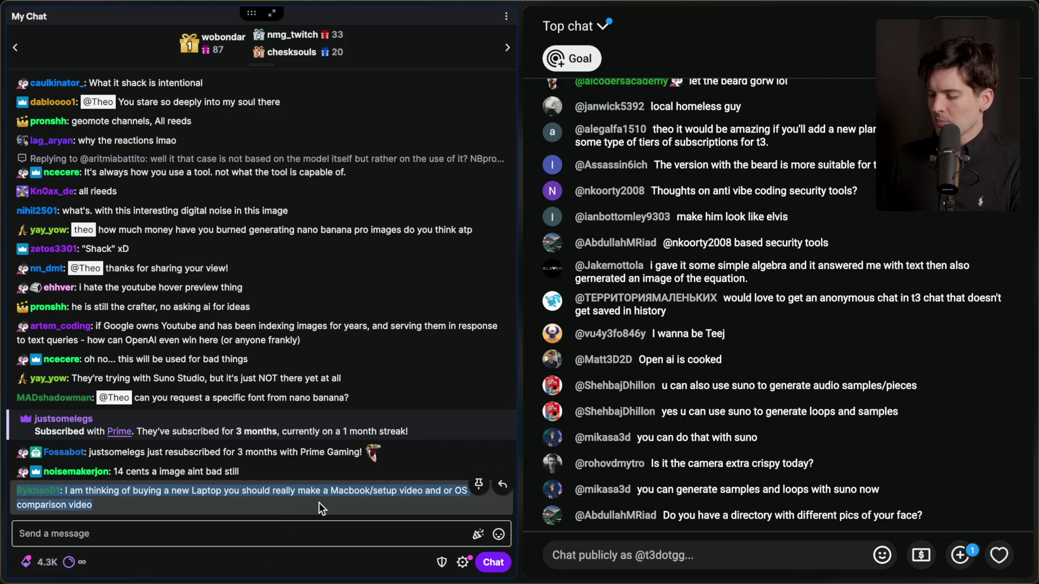
left_click(320, 502)
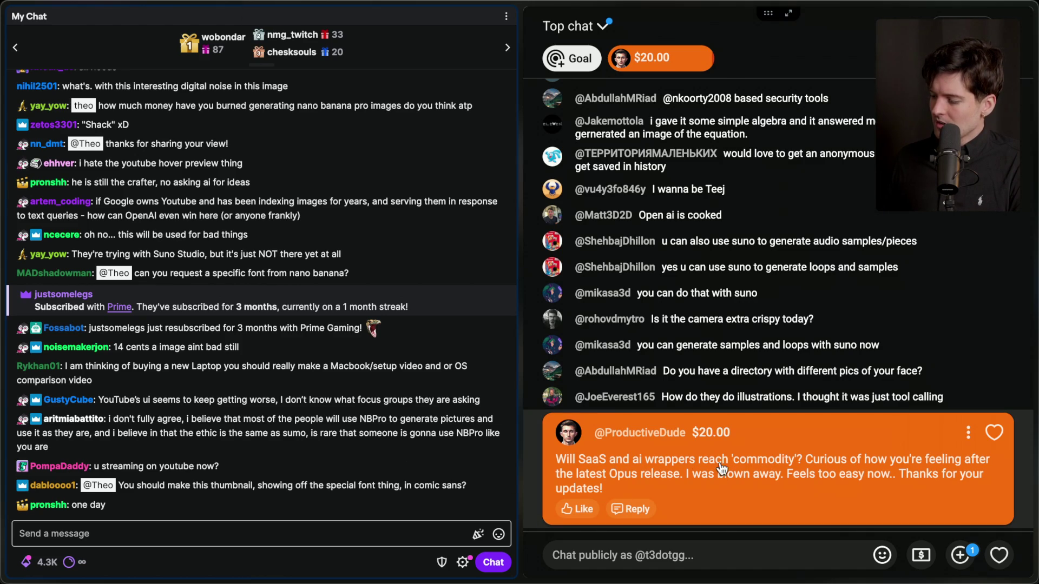
left_click_drag(732, 460, 802, 463)
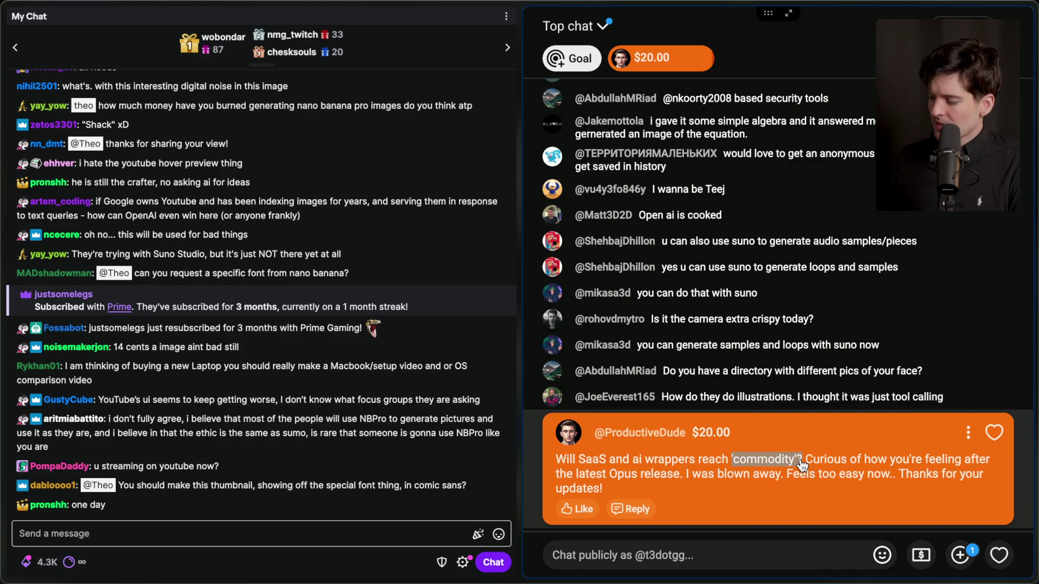
left_click(538, 550)
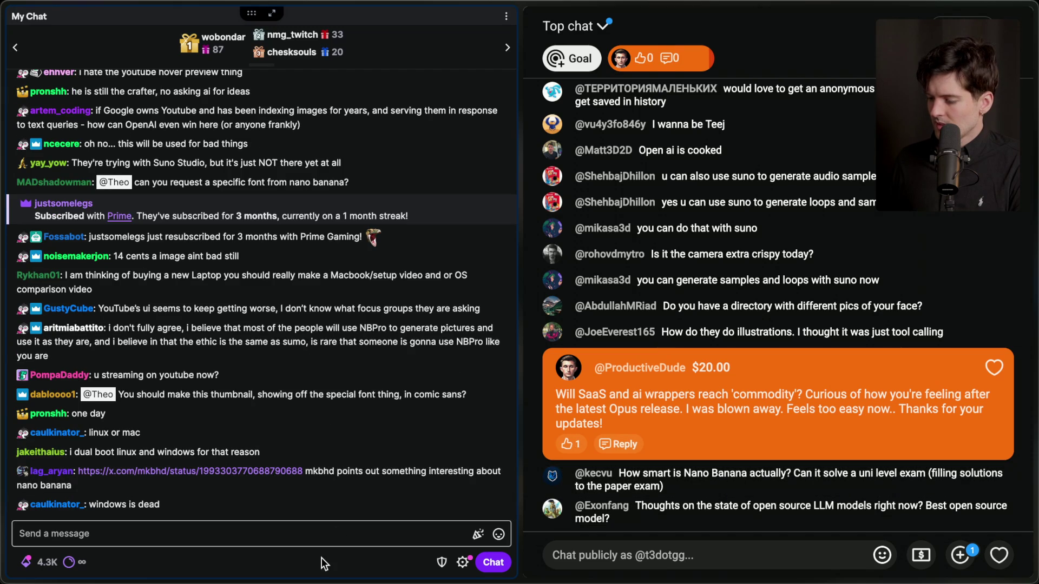
left_click(270, 472)
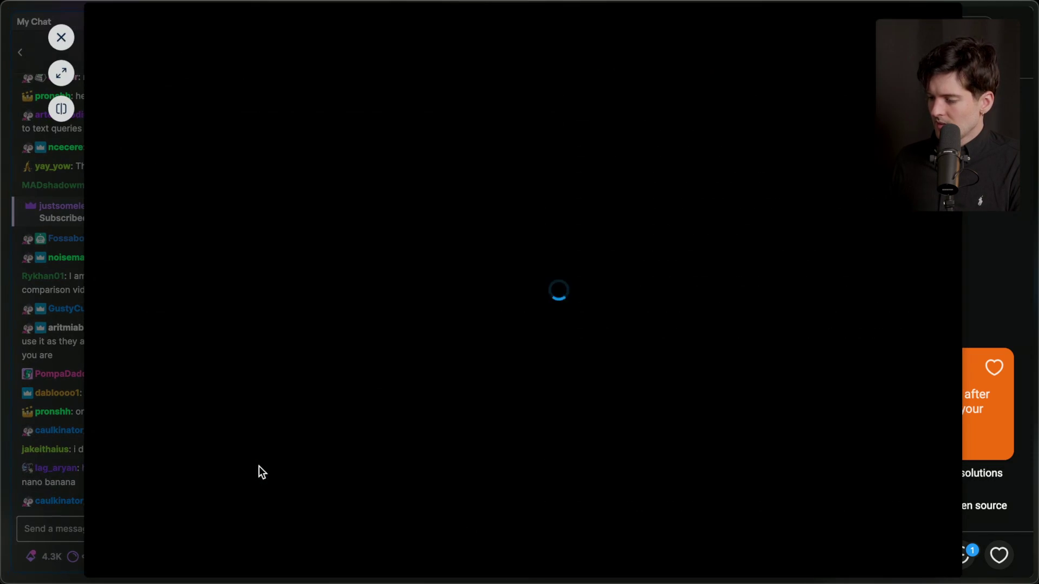
Step: Scroll through the X post's Gemini screenshot, then close the popup to return to the chat
scroll(402, 275, "down", 3)
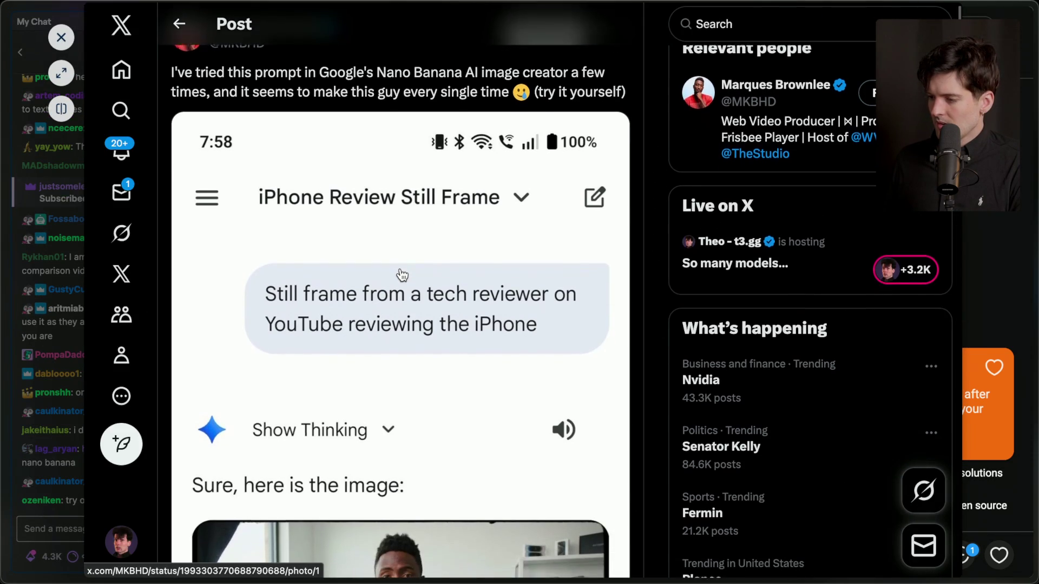
scroll(402, 275, "down", 2)
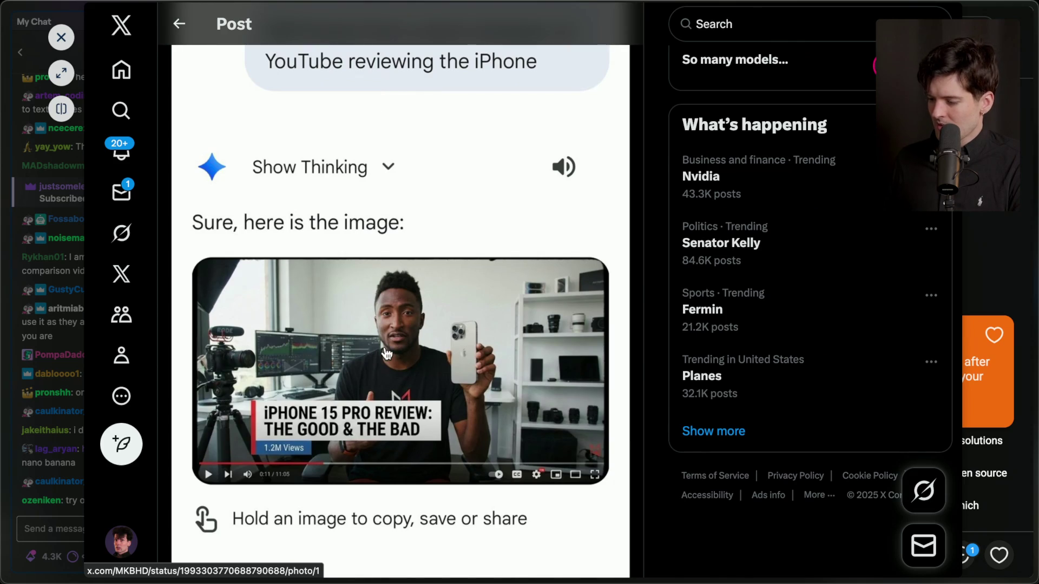
scroll(389, 426, "down", 3)
scroll(386, 355, "up", 8)
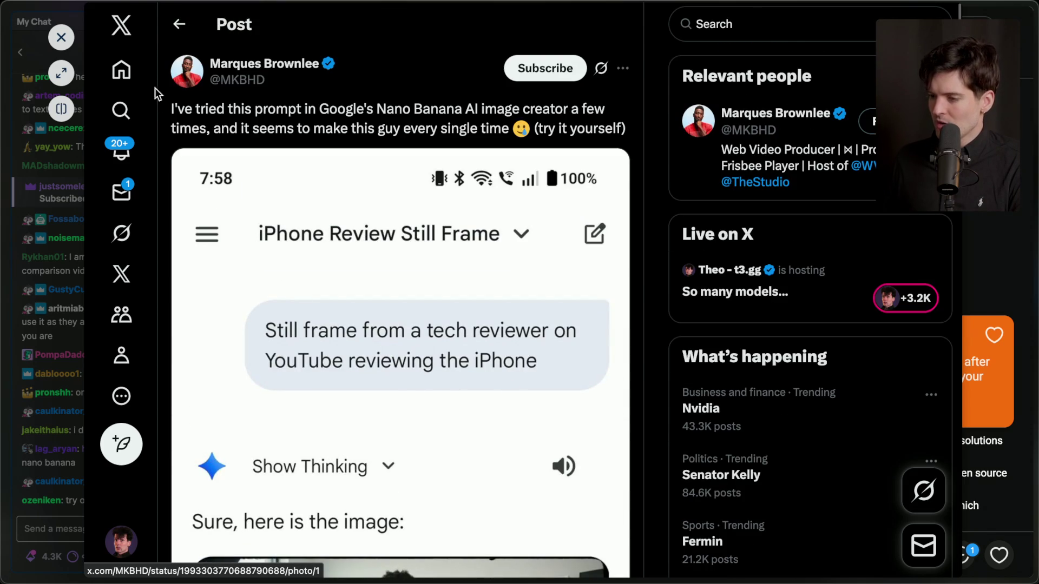
left_click(59, 38)
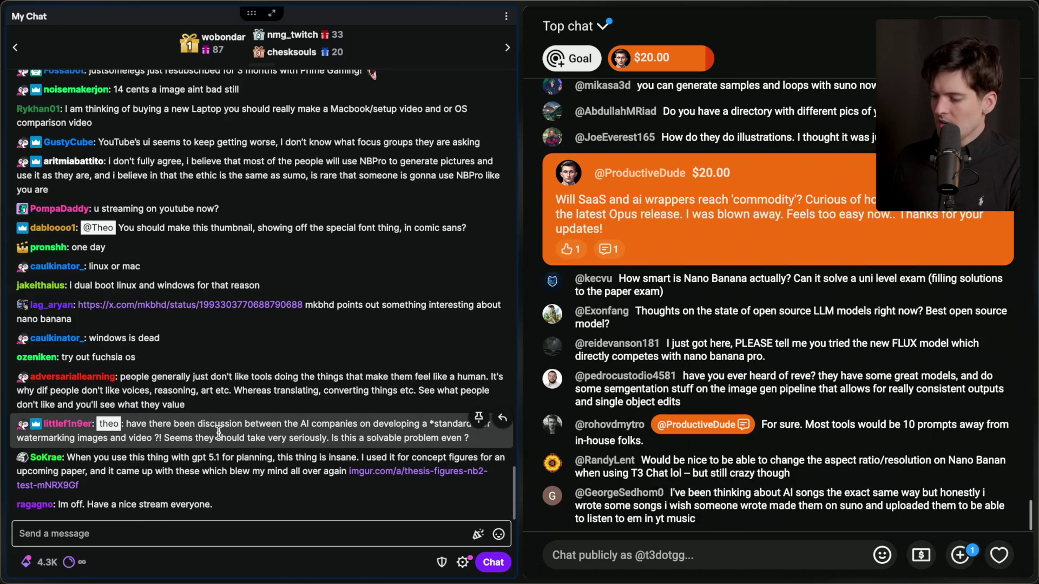
Step: Glance at the viewer's AI watermarking question, then bring up the Stream Manager dashboard
triple_click(219, 432)
left_click(235, 428)
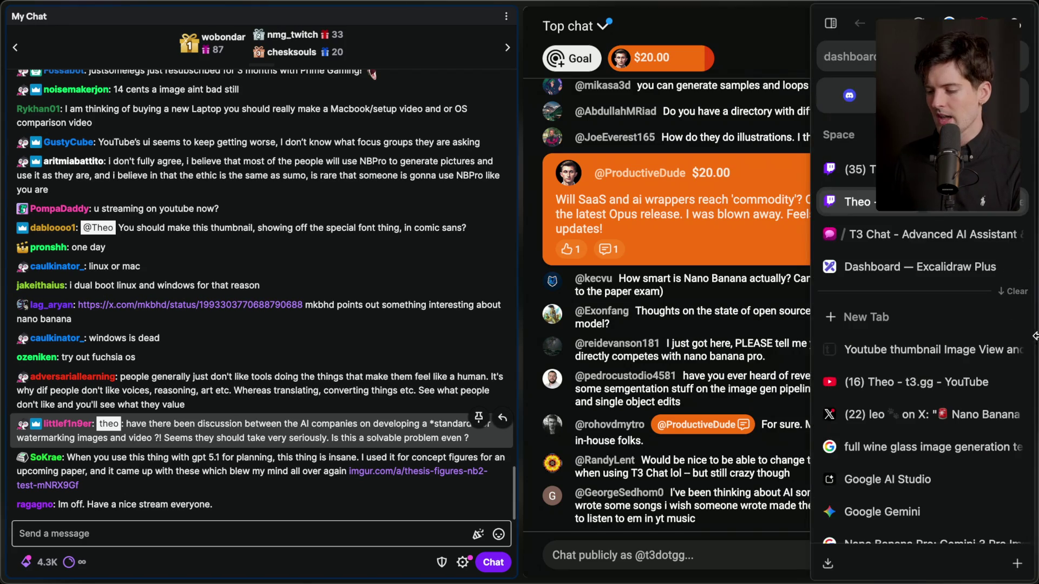
left_click(847, 169)
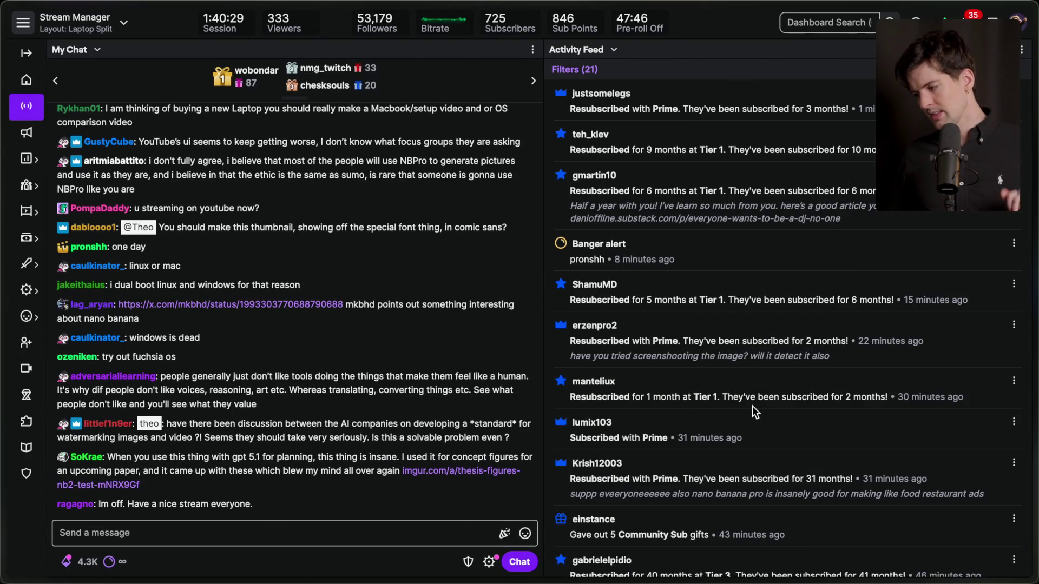
Step: Scroll the Activity Feed and read the Prime resubs, including 31-month and 1-month Tier 1 notices
scroll(752, 405, "up", 2)
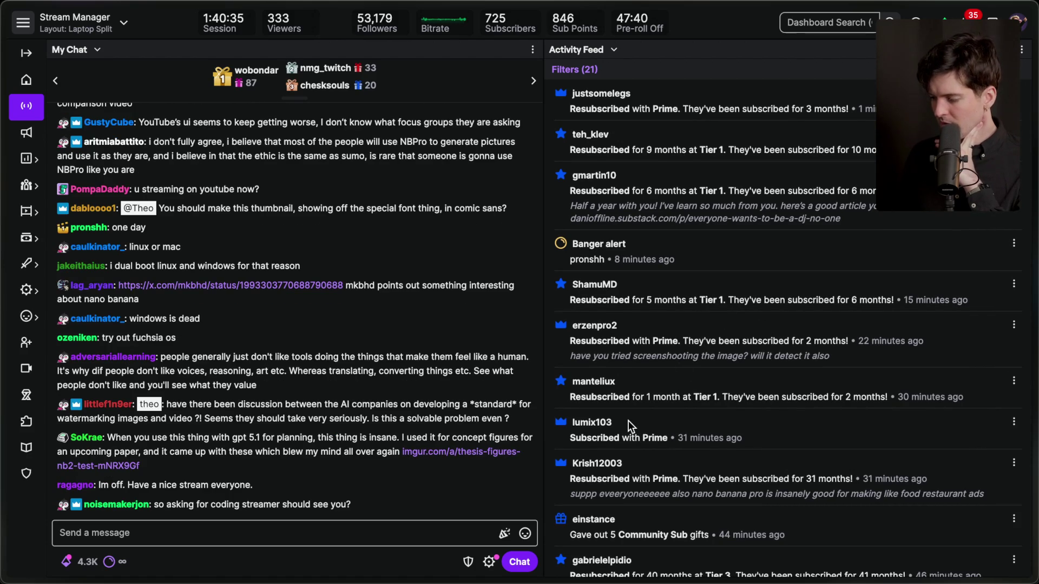
scroll(665, 461, "down", 2)
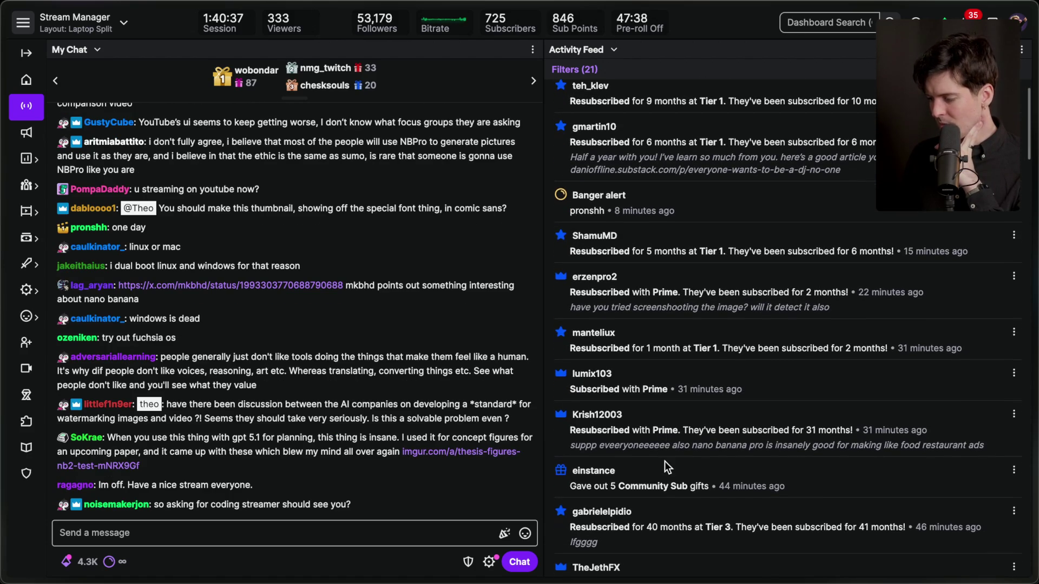
scroll(664, 461, "down", 1)
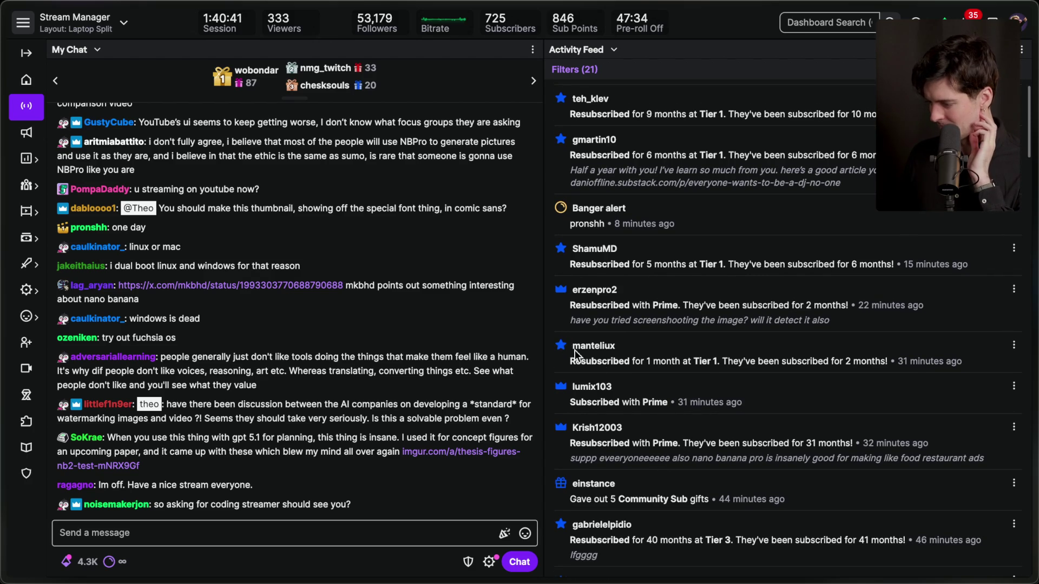
scroll(709, 438, "down", 5)
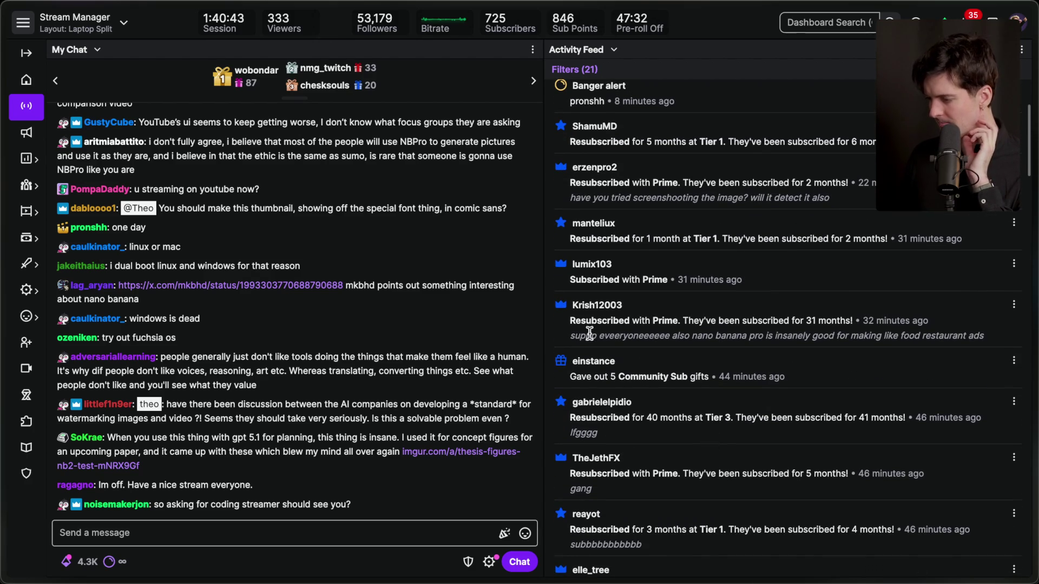
left_click_drag(569, 317, 972, 355)
left_click(945, 330)
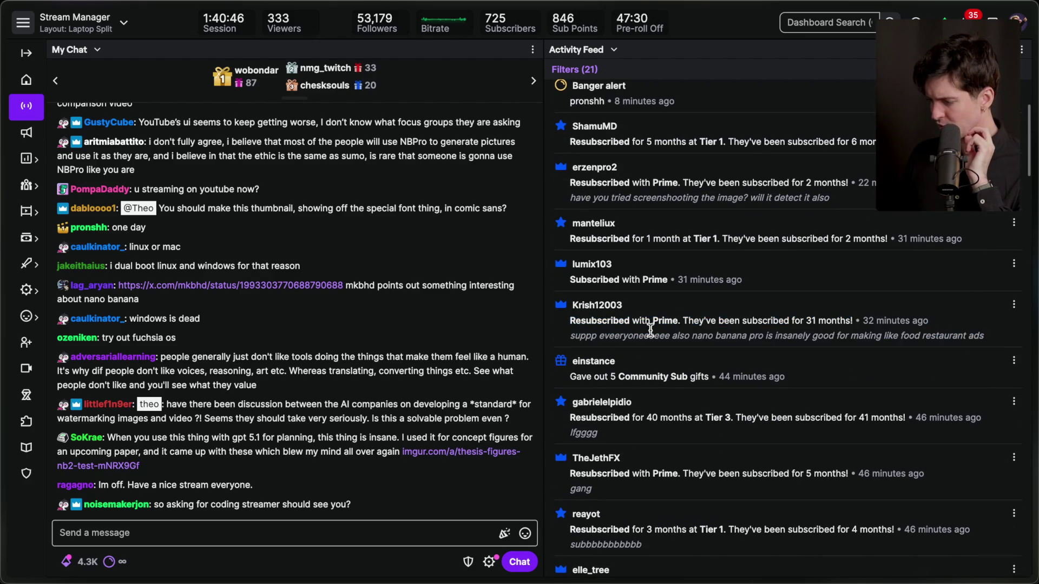
scroll(651, 333, "up", 4)
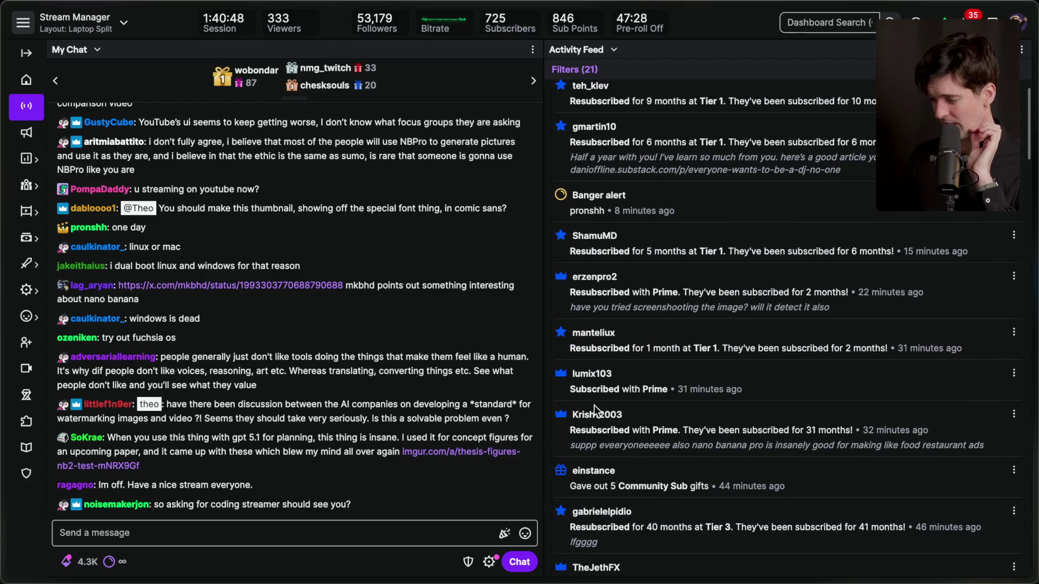
left_click_drag(570, 430, 828, 433)
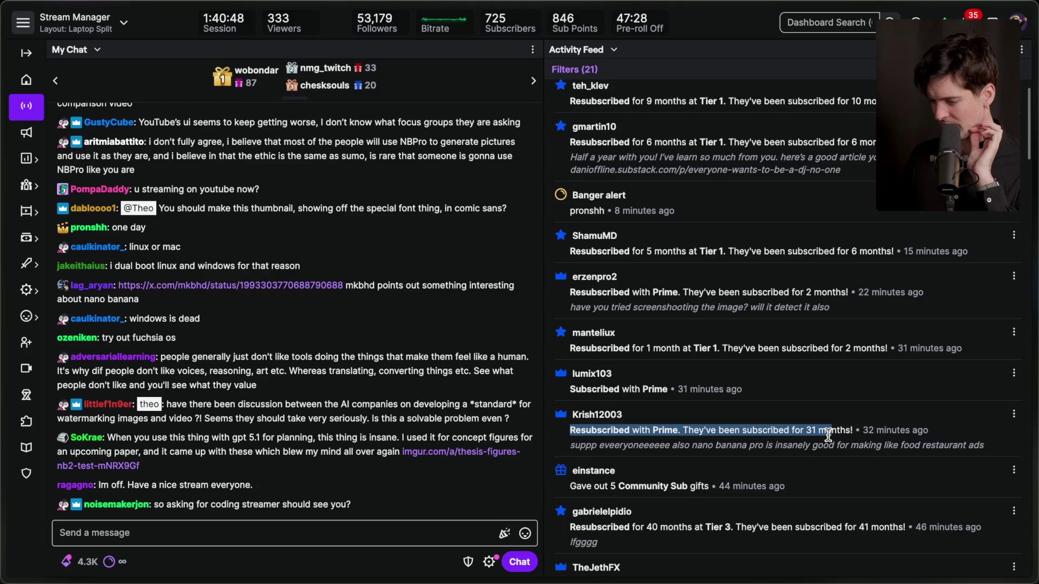
left_click(797, 414)
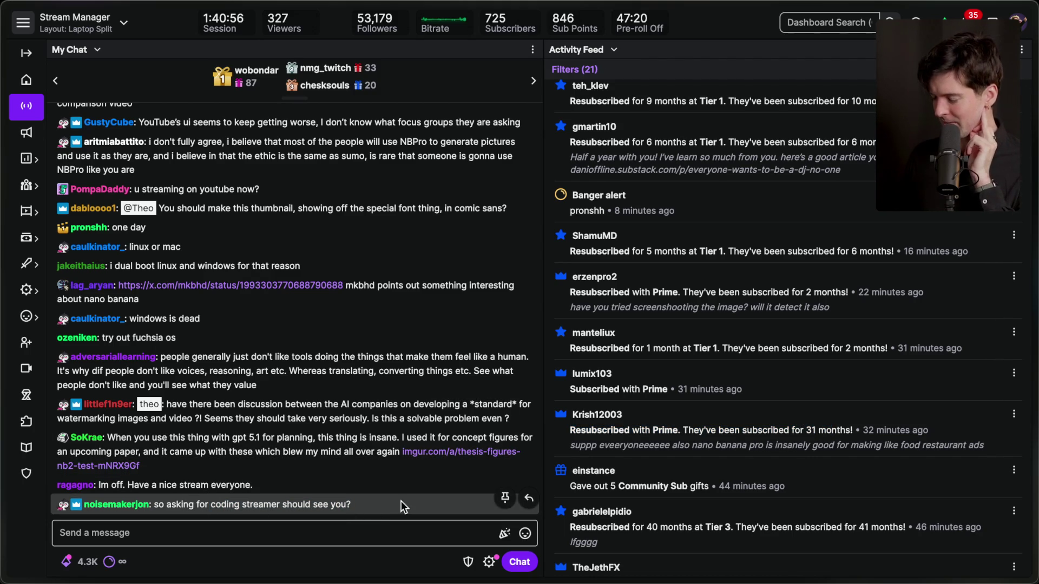
triple_click(785, 349)
left_click(823, 374)
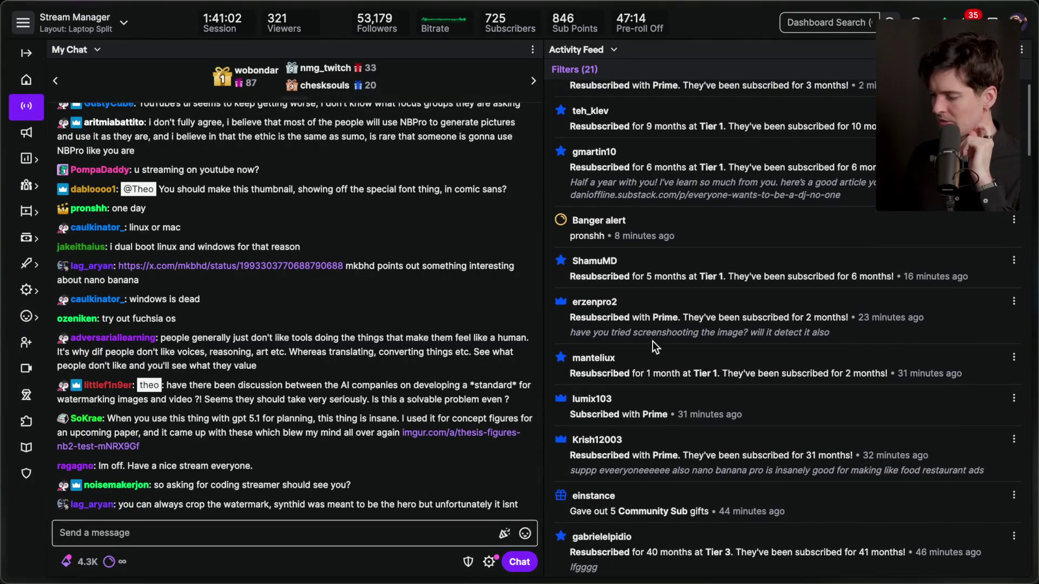
Step: Read the 2-, 5-, 6-, 9- and 3-month resubscription notices and the Substack-link message
left_click_drag(570, 318, 683, 318)
left_click(552, 325)
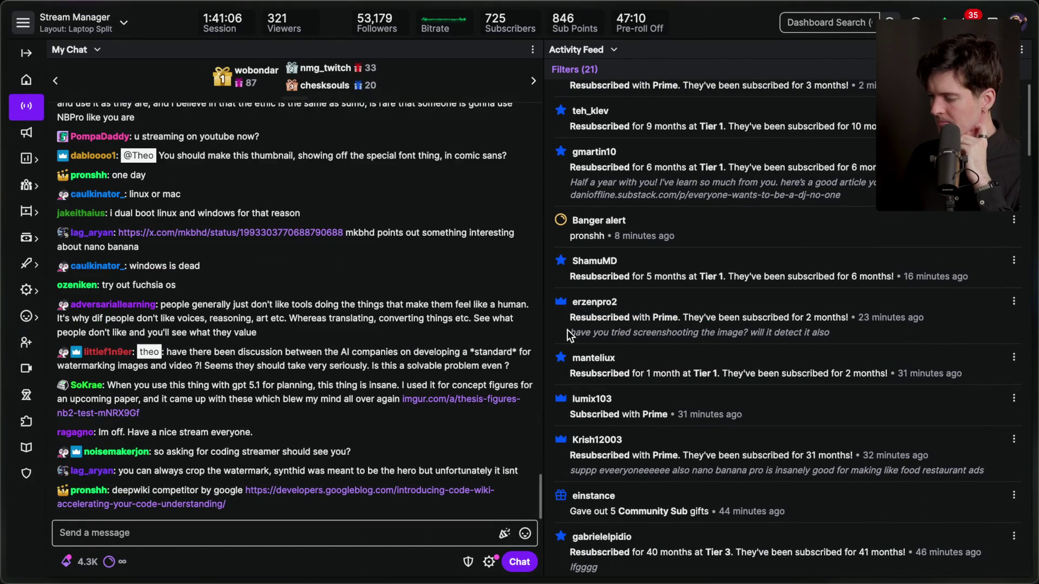
triple_click(884, 278)
left_click(884, 281)
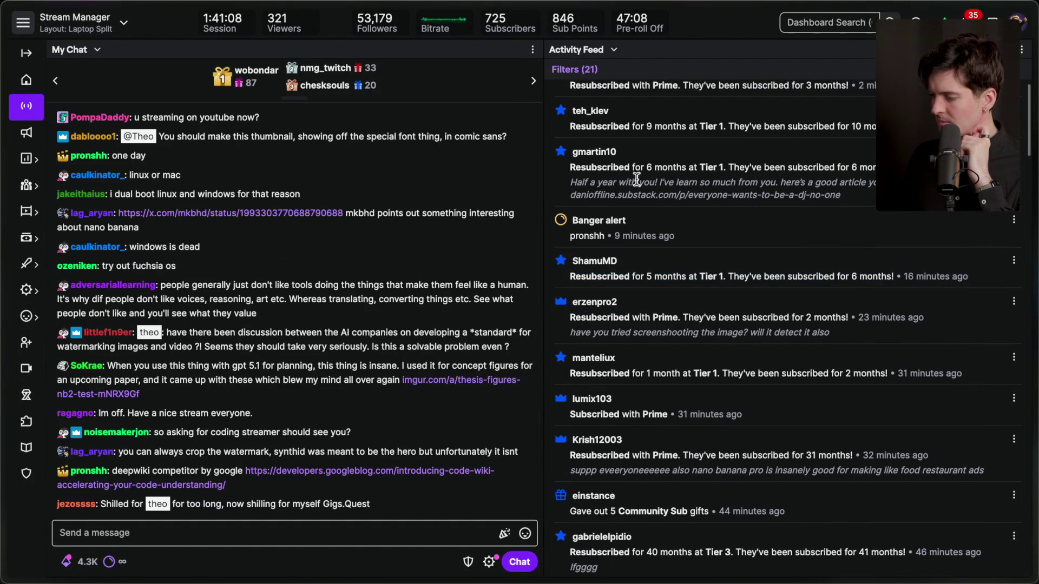
mouse_move(567, 143)
left_mouse_down()
mouse_move(895, 216)
mouse_move(847, 198)
left_mouse_up()
left_click(848, 198)
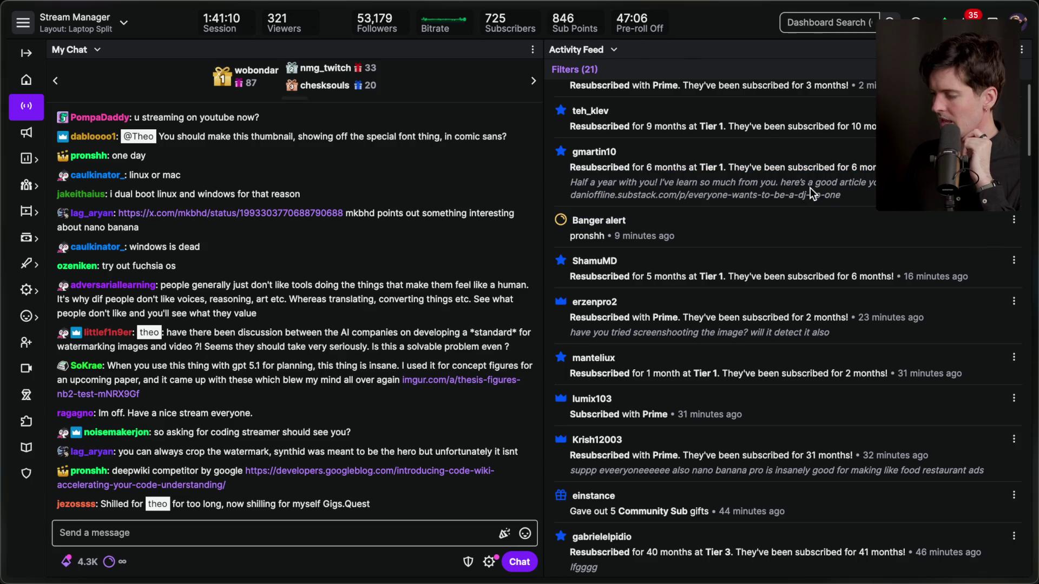
triple_click(672, 190)
left_click(734, 196)
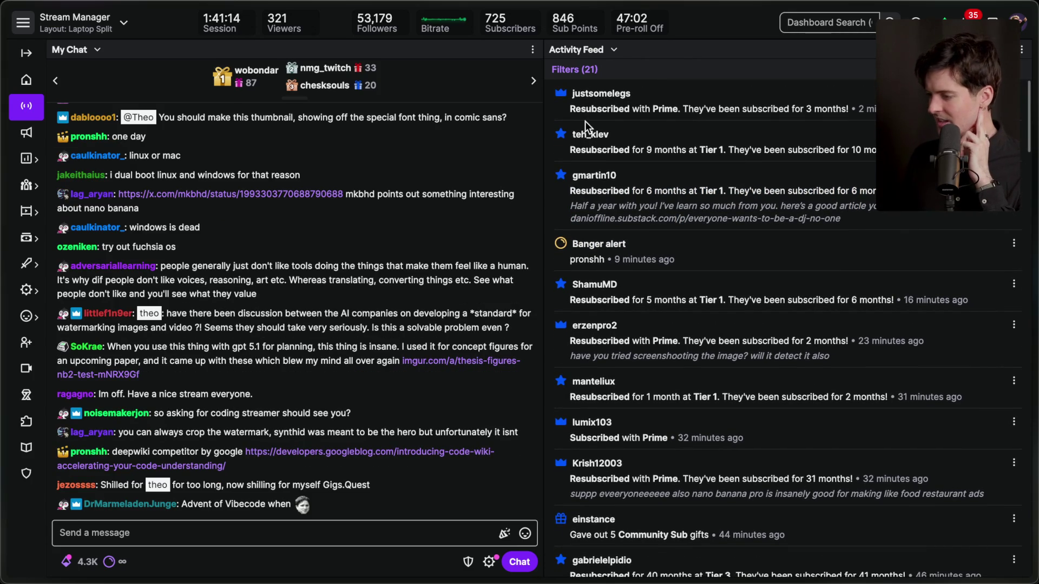
left_click_drag(569, 149, 857, 158)
left_click(857, 158)
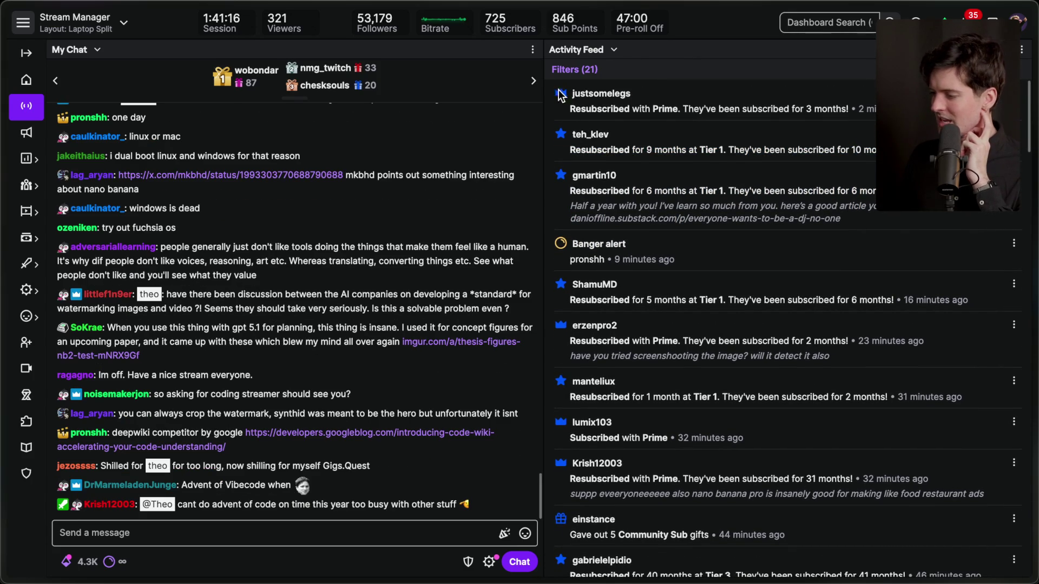
left_click_drag(570, 109, 857, 110)
left_click(708, 279)
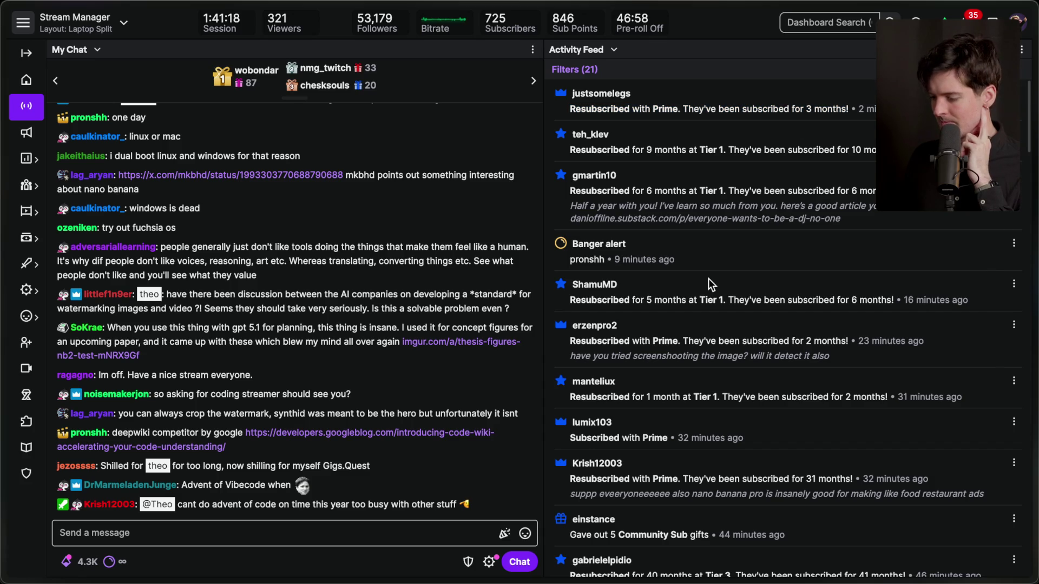
Step: Read the Advent of Code chat message, then return to the combined chat view
triple_click(304, 470)
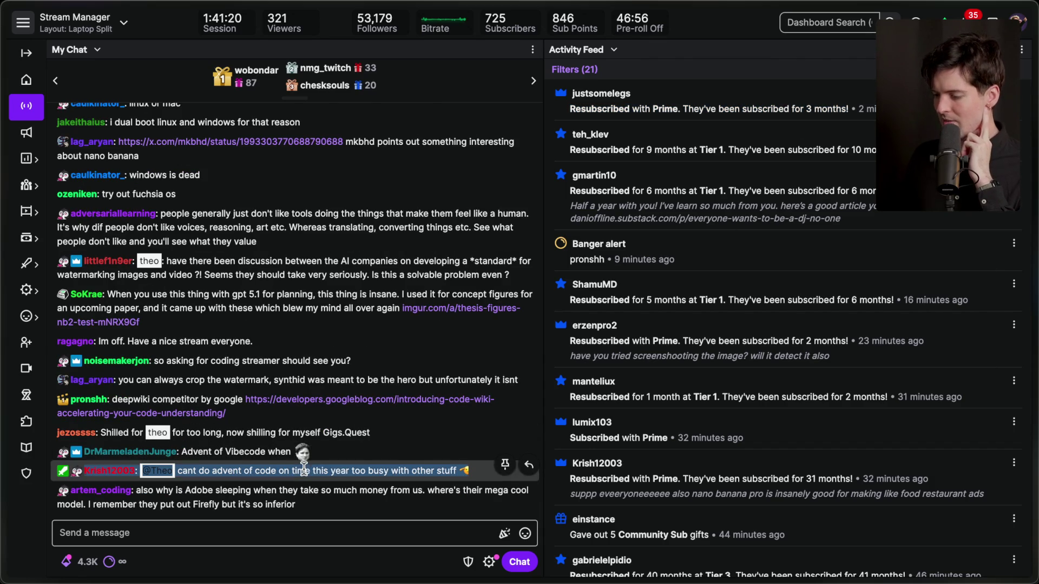
left_click(355, 473)
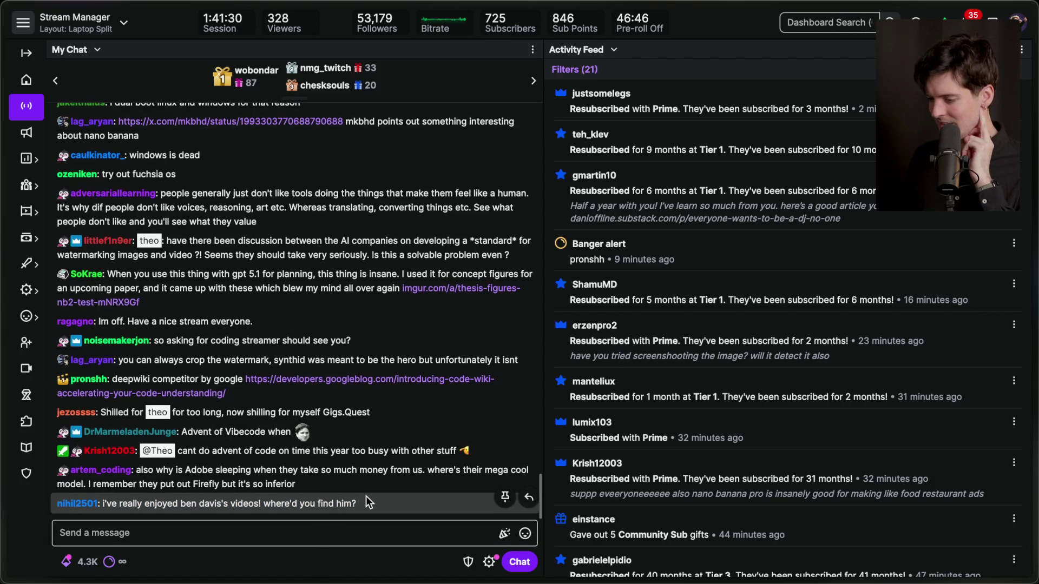
mouse_move(1034, 271)
left_click(886, 214)
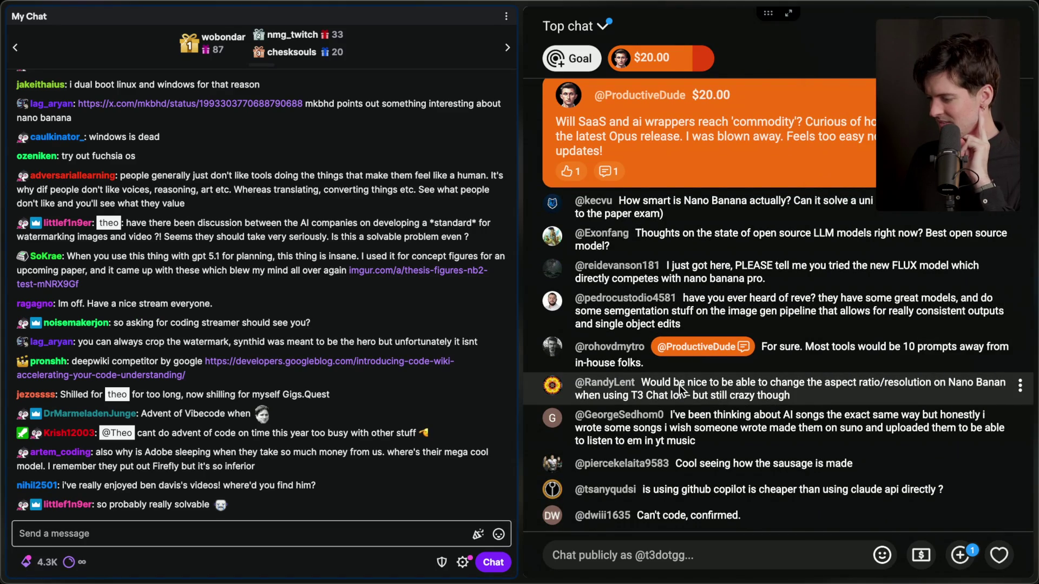
mouse_move(650, 574)
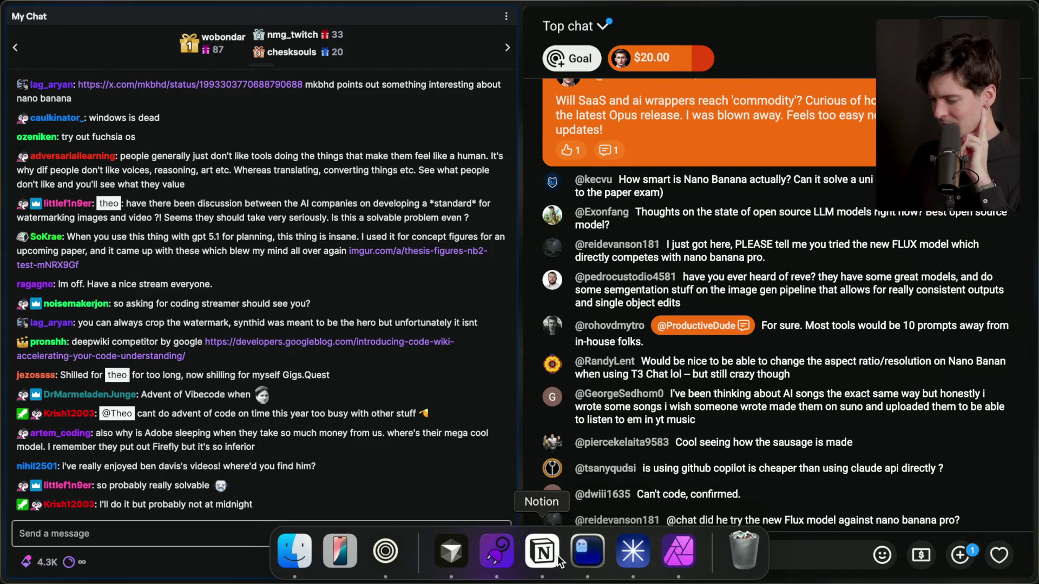
Step: On the Notion board, move the Nano Banana Pro card into the Recorded column
left_click(541, 552)
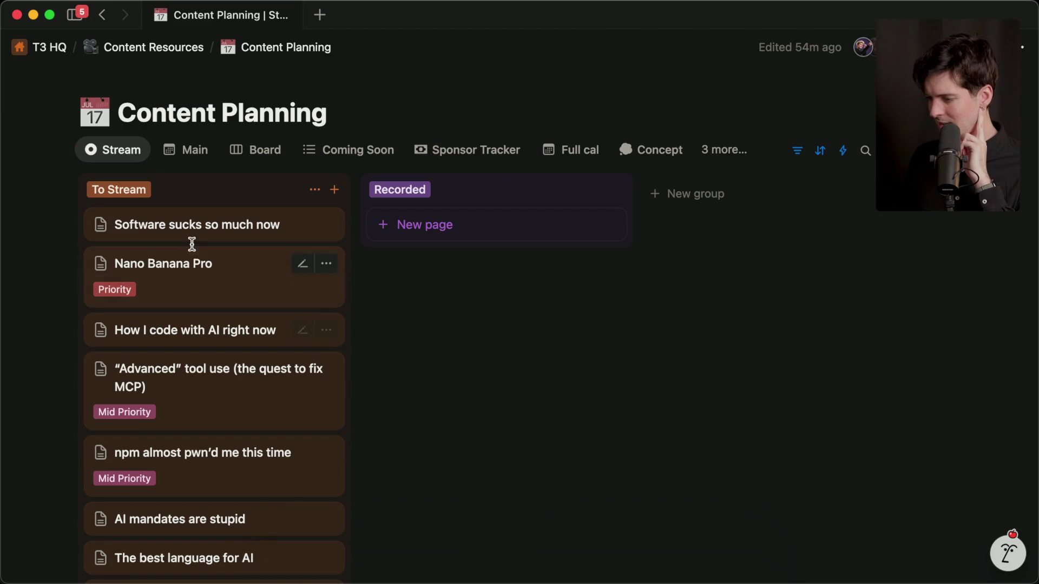
mouse_move(162, 282)
left_mouse_down()
mouse_move(498, 202)
mouse_move(494, 234)
left_mouse_up()
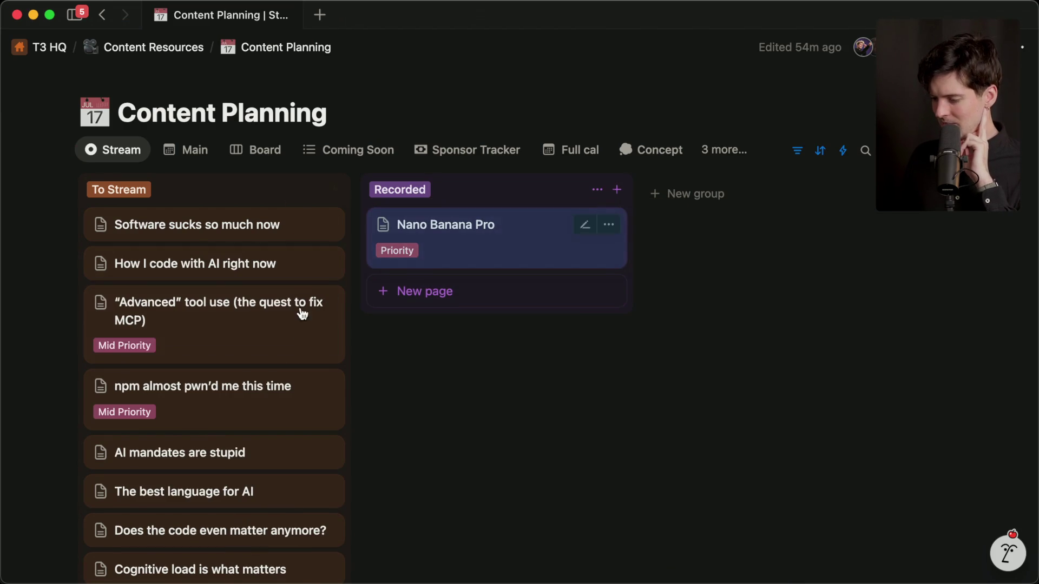
scroll(257, 343, "down", 5)
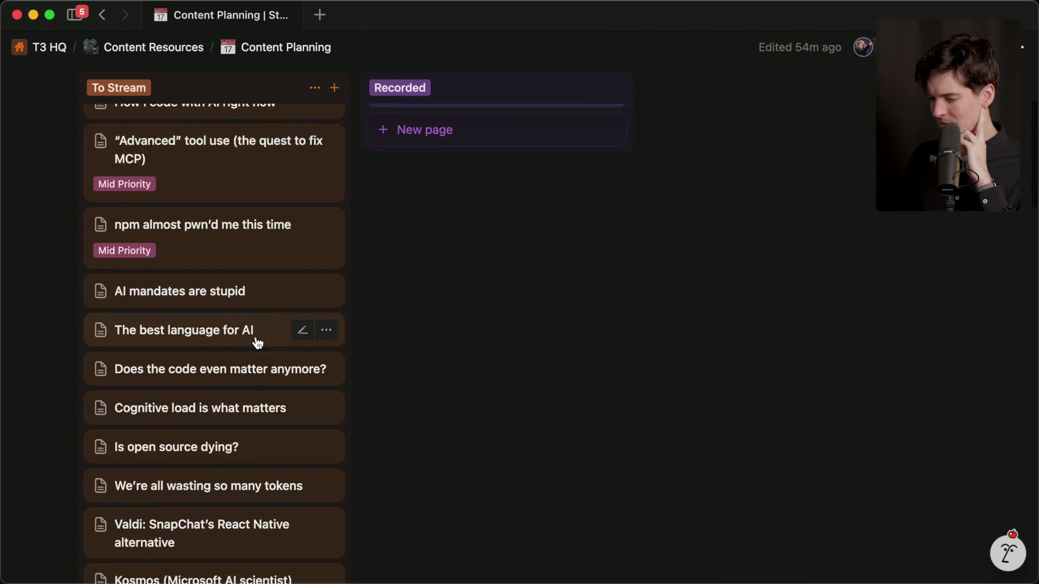
scroll(258, 343, "up", 5)
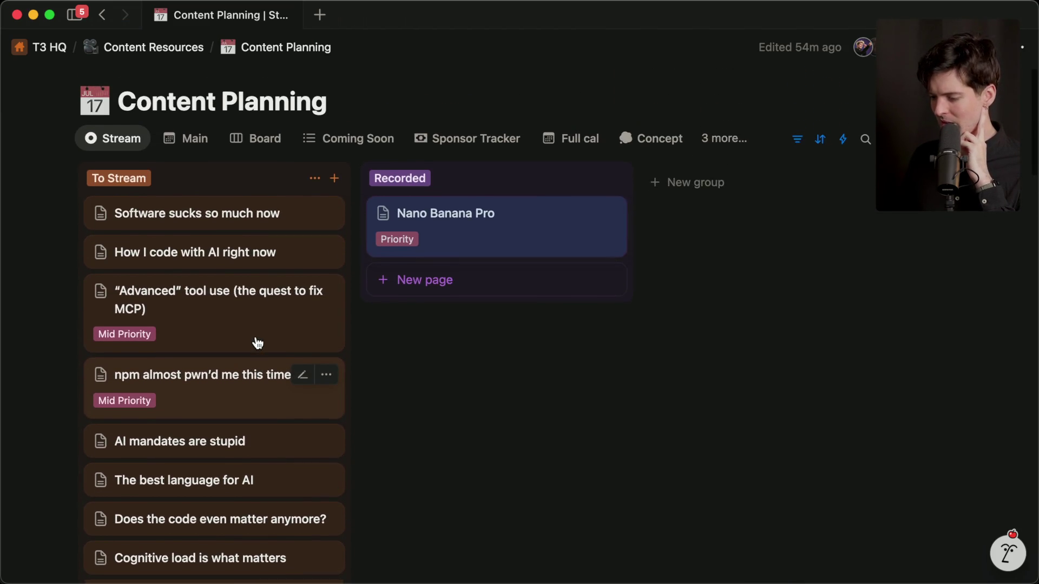
Step: Return to the Zen browser showing the Twitch and YouTube chats
mouse_move(367, 556)
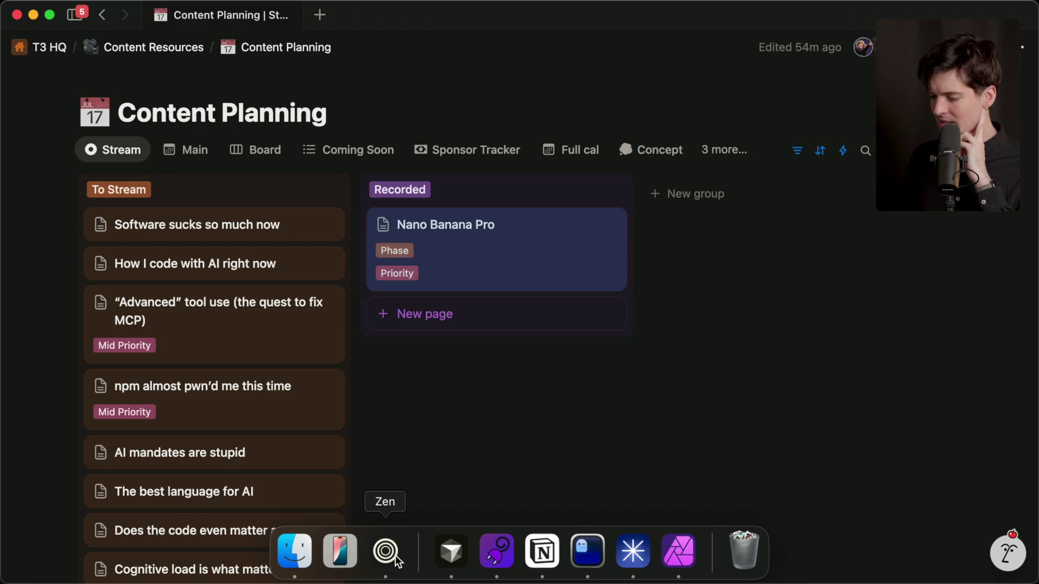
left_click(398, 562)
left_click(276, 533)
left_click(307, 476)
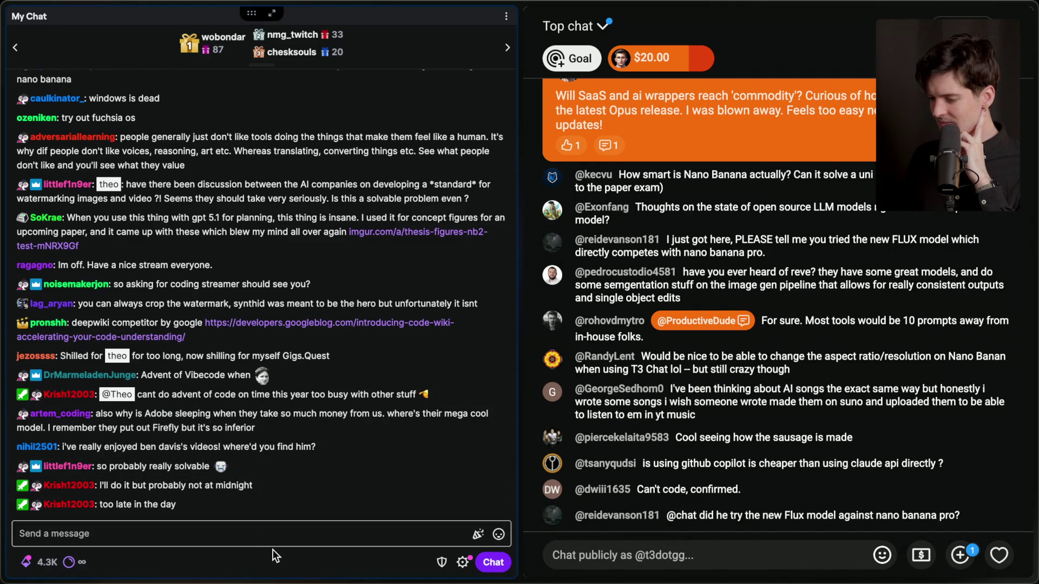
Step: Close every leftover research and X post tab, starting from the YouTube thumbnail viewer
mouse_move(957, 366)
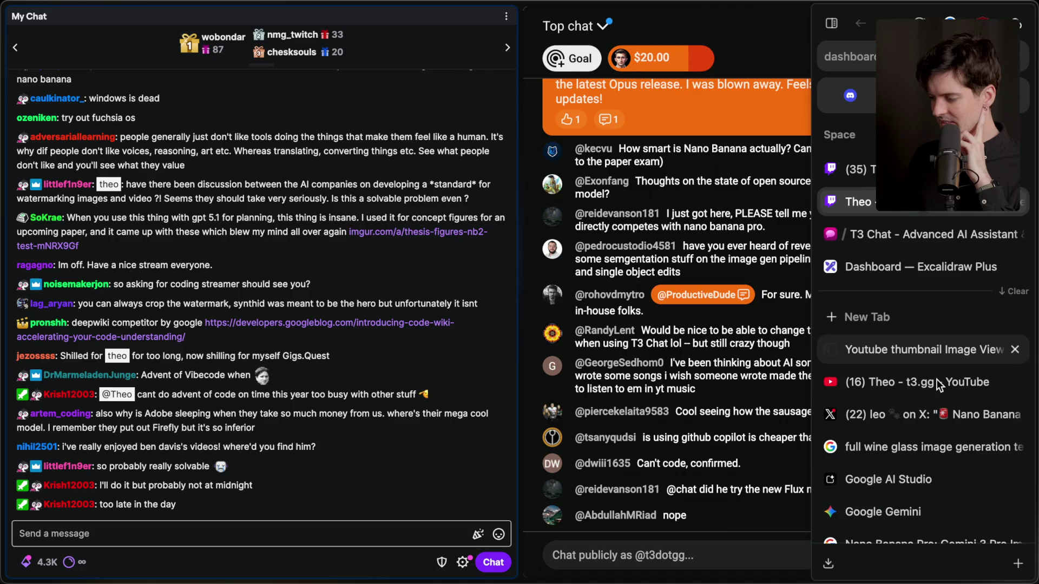
left_click(983, 351)
left_click(1016, 351)
left_click(1015, 351)
left_click(1016, 351)
left_click(1016, 350)
left_click(1016, 350)
left_click(1015, 350)
left_click(1015, 351)
left_click(1015, 351)
left_click(1015, 351)
left_click(1015, 351)
left_click(1015, 351)
left_click(1015, 351)
left_click(1015, 351)
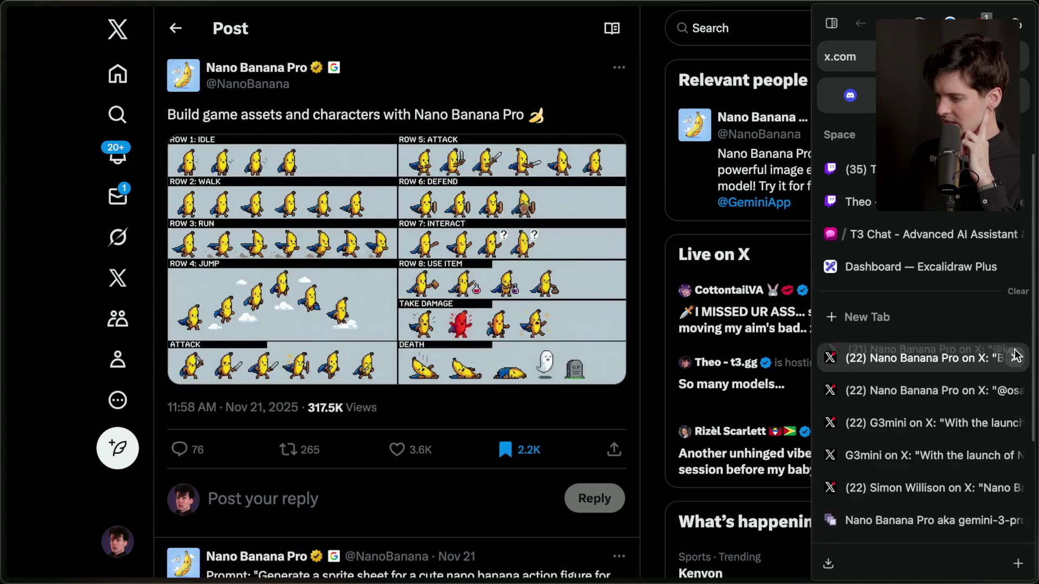
left_click(1016, 351)
left_click(1015, 351)
left_click(1015, 351)
left_click(1015, 350)
left_click(1015, 350)
left_click(1016, 350)
left_click(1015, 350)
left_click(1015, 351)
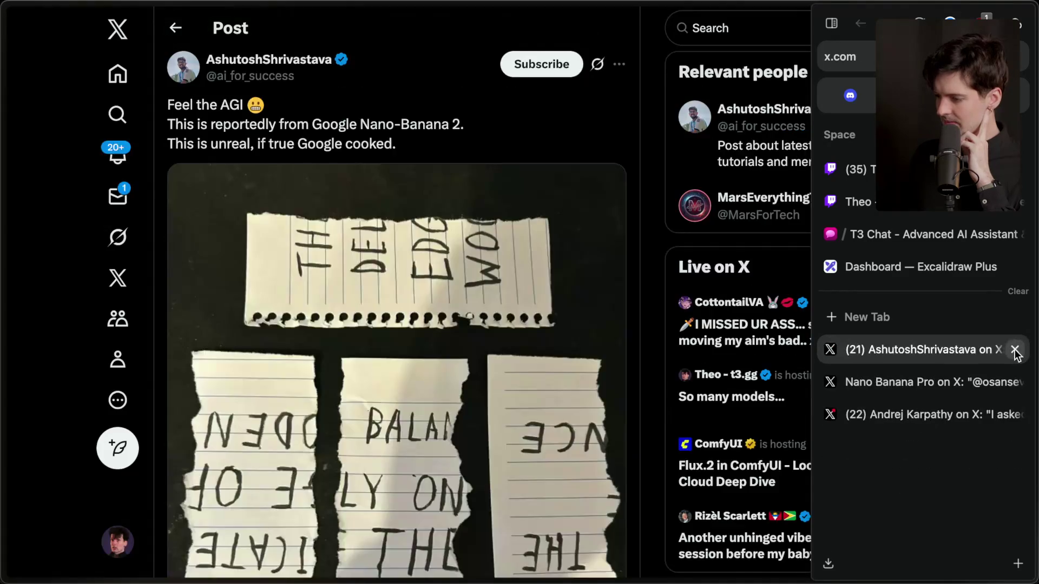
left_click(1015, 351)
left_click(1015, 350)
left_click(1015, 351)
Step: Check the remaining T3 Chat and Excalidraw tabs, return to Twitch chat, then bring up the planning board
left_click(892, 234)
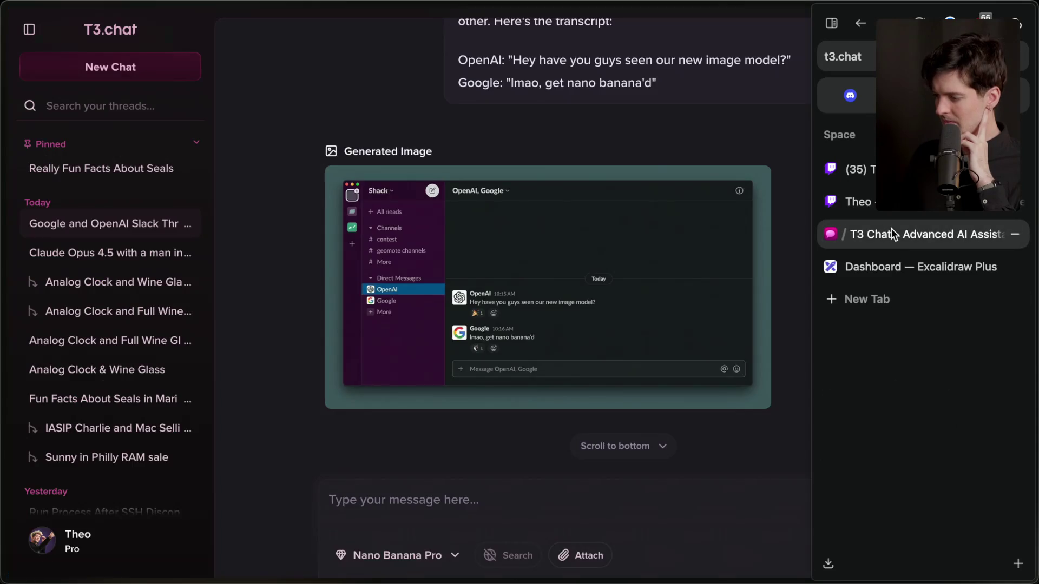
left_click(878, 265)
left_click(876, 234)
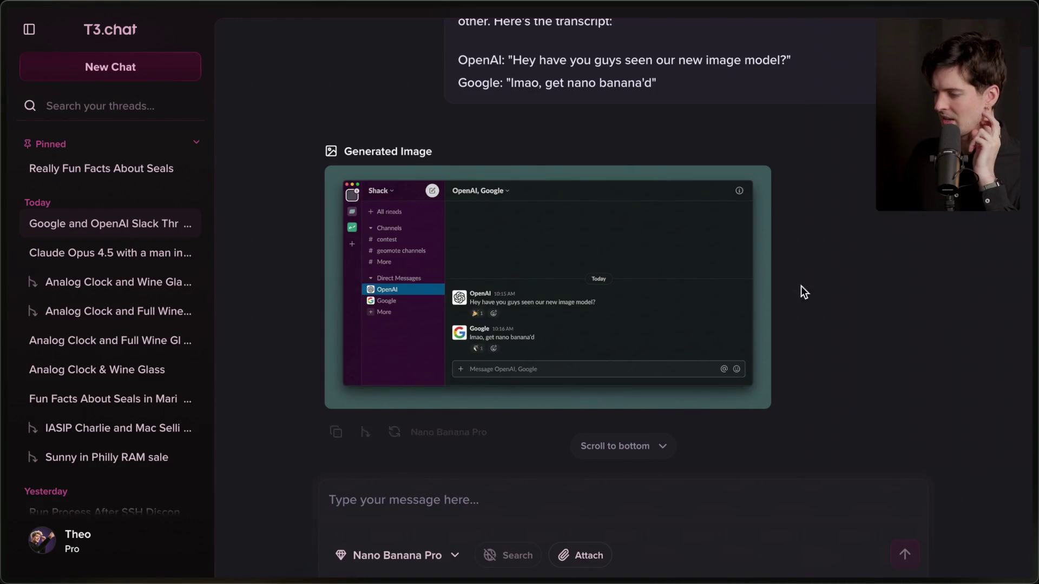
left_click(836, 209)
mouse_move(463, 582)
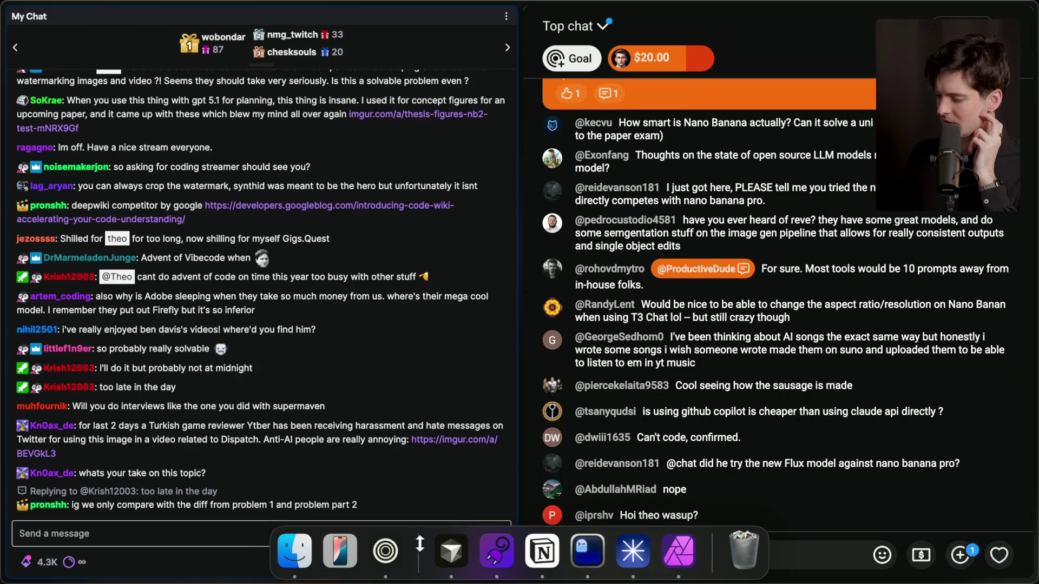
left_click(541, 552)
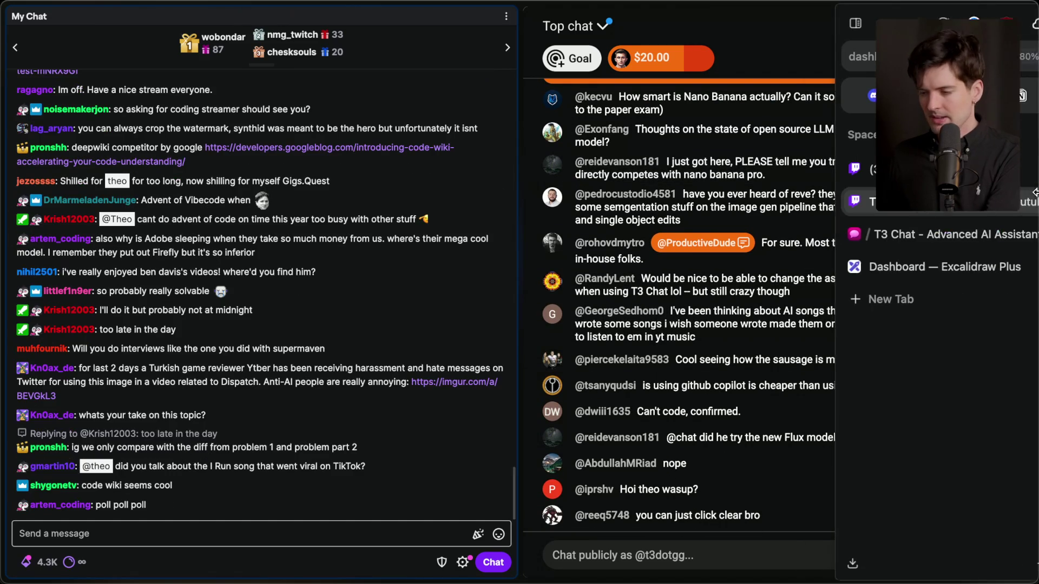
Step: Create a /poll asking 'Next topic?' with How I code with AI as the first response
left_click(281, 533)
type("/pol")
key("Return")
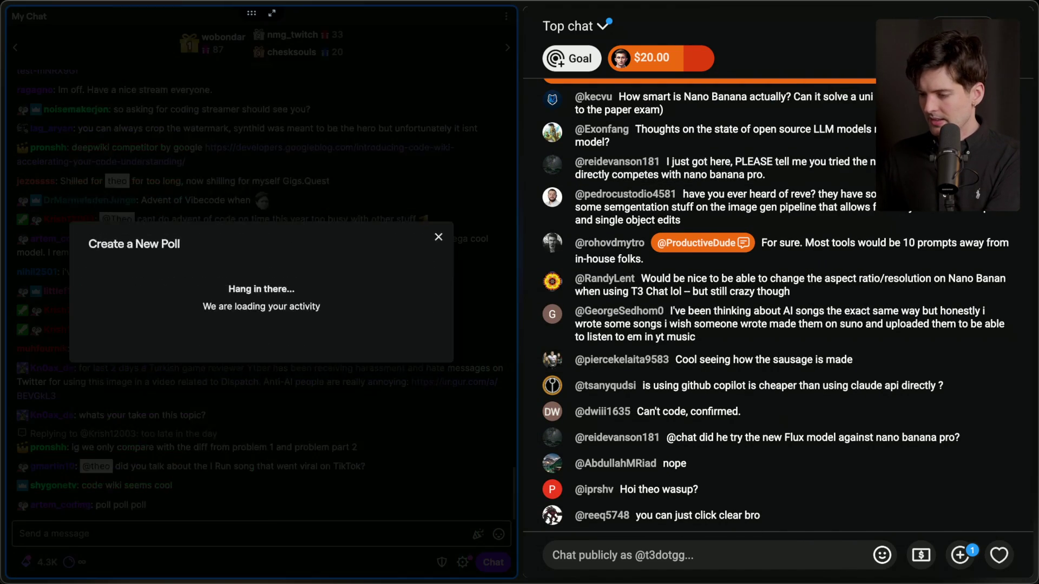
key("Tab")
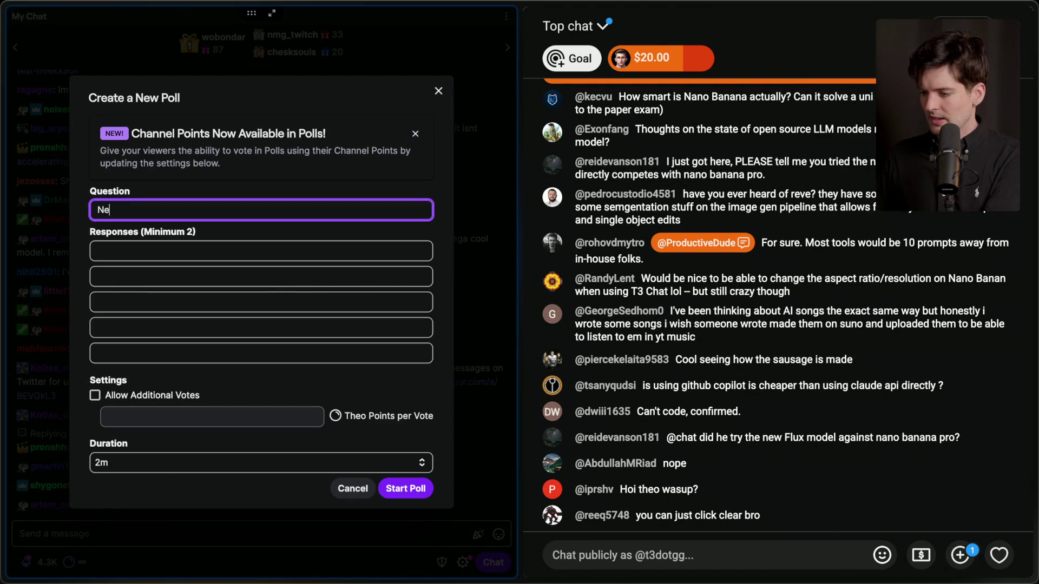
type("opic?")
key("Tab")
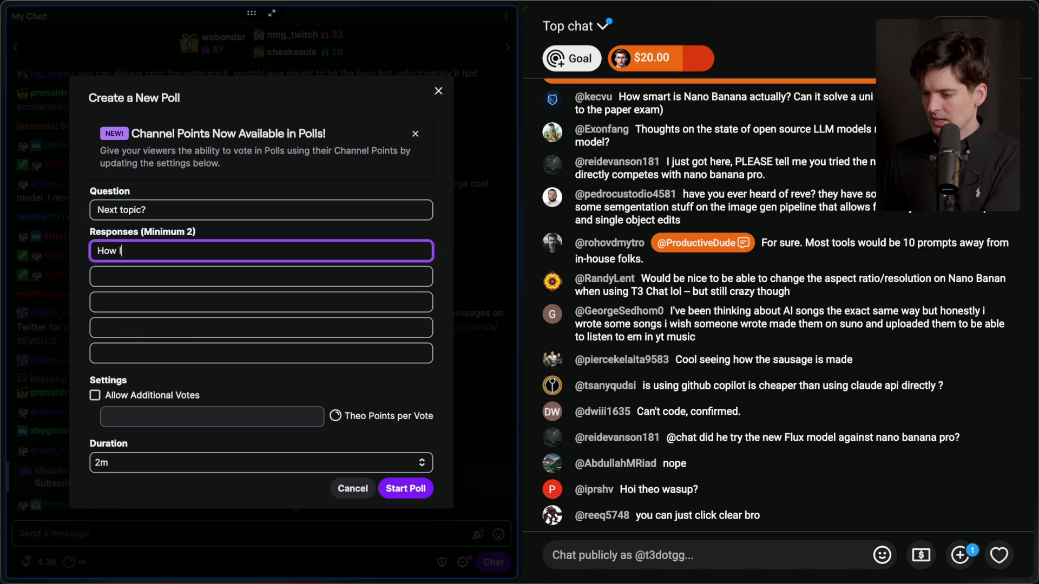
type("de with AI")
key("Tab")
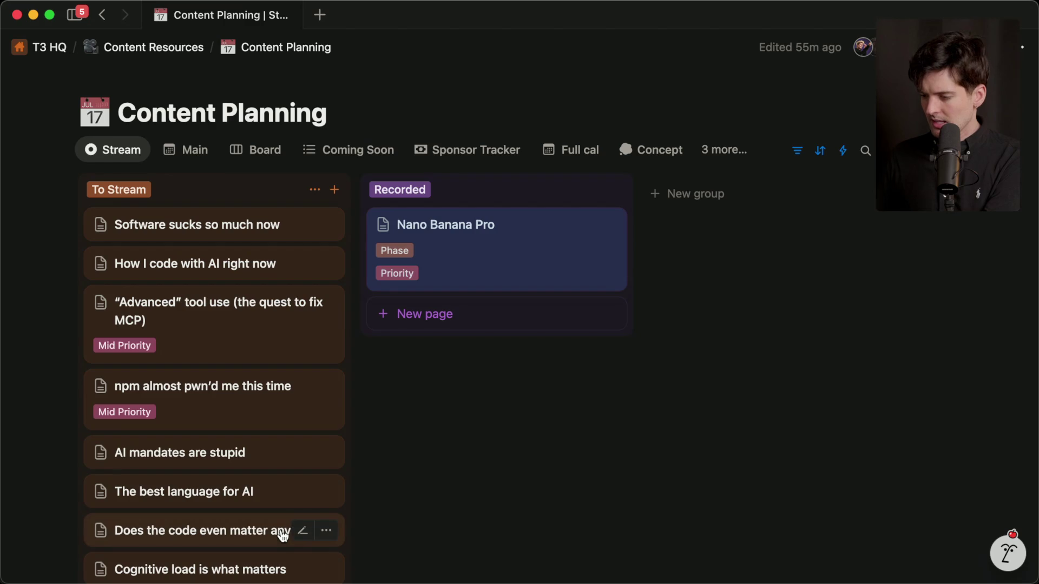
Step: Fill in the second and third poll responses, copying topics from the planning board
key("super+Tab")
type("Sof")
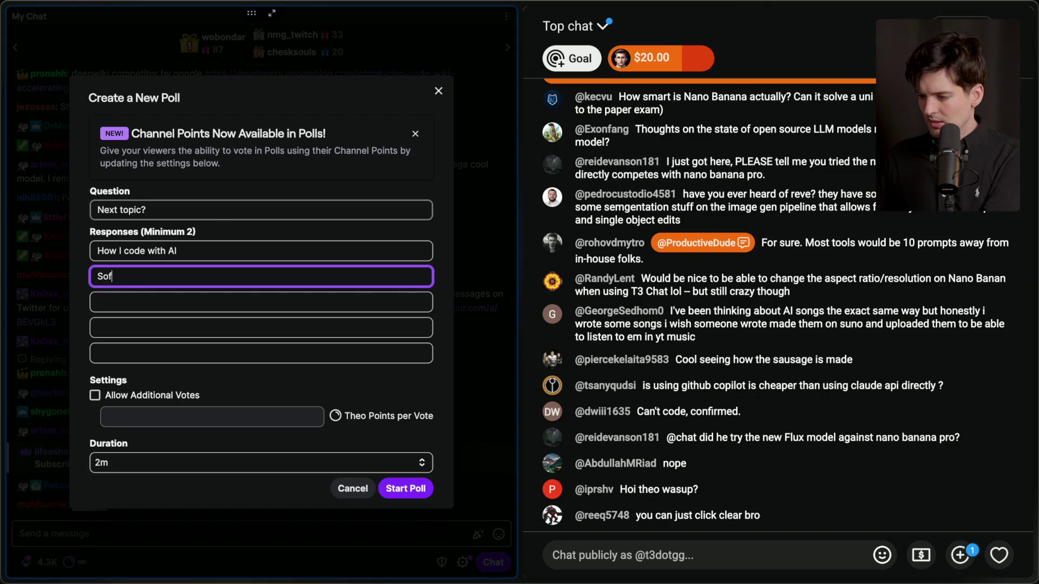
key("super+Tab")
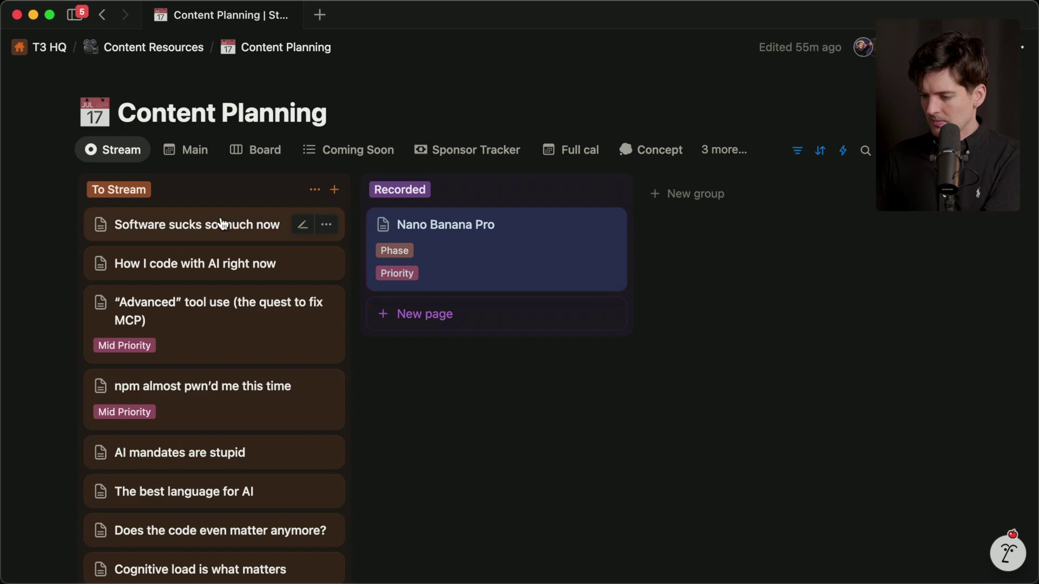
key("super+Tab")
type("\"Ad")
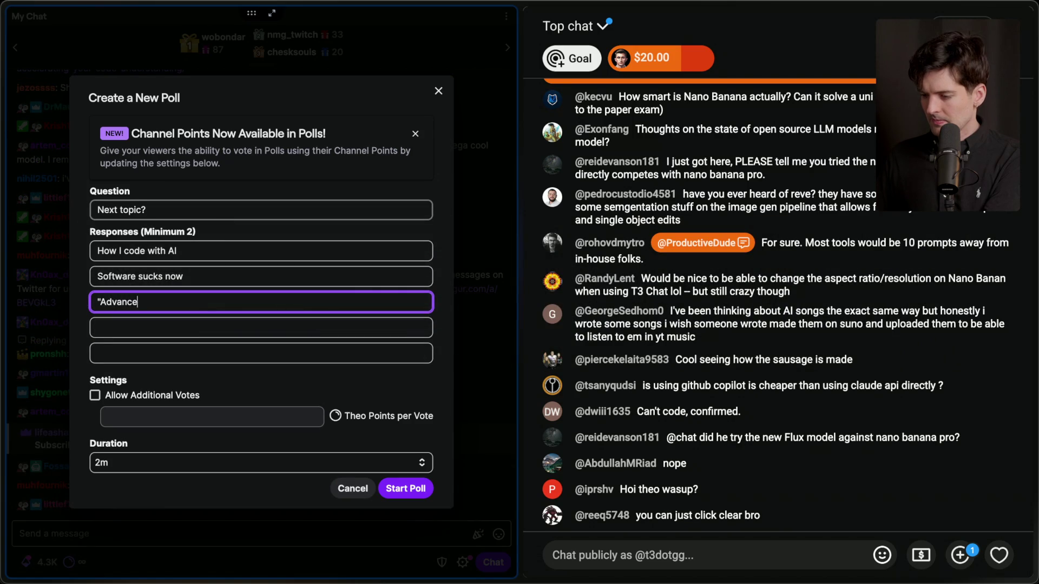
type("ols (fk")
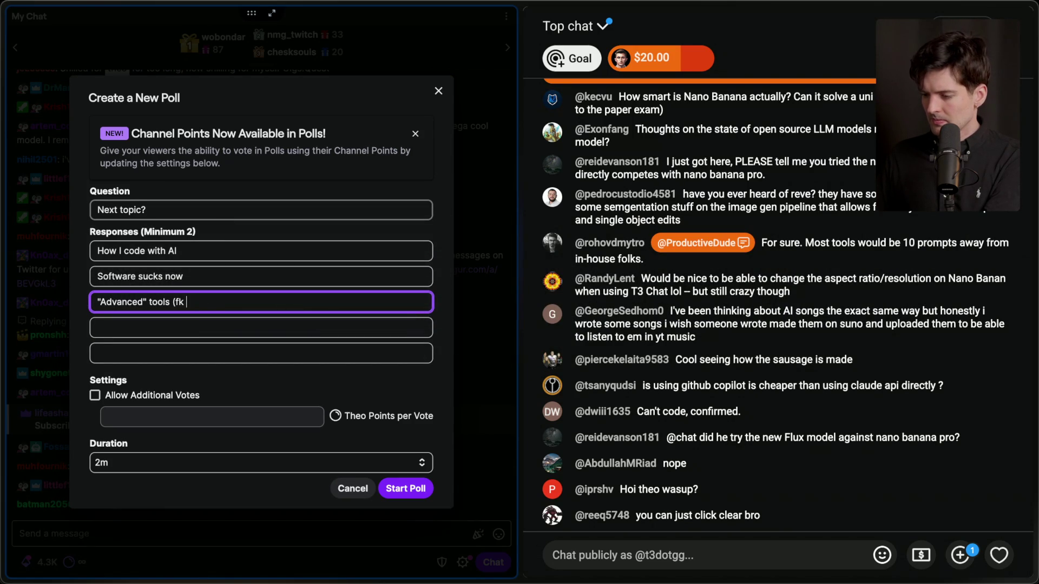
type(")")
key("Tab")
key("super+Tab")
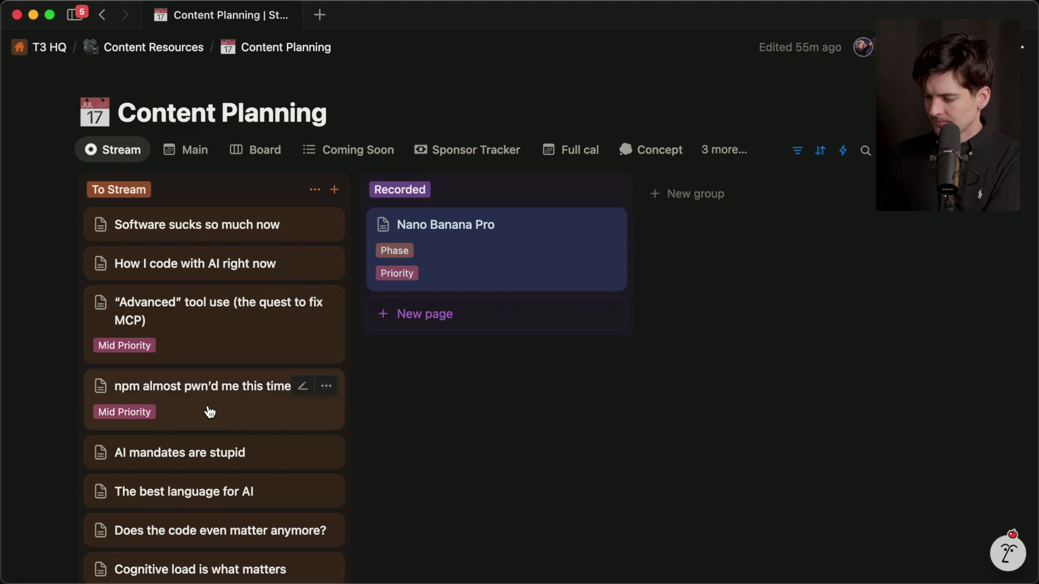
scroll(210, 413, "down", 3)
key("super+Tab")
Step: Add npm pwn'd me and a fifth AI topic, then start the 'Next topic?' poll
type("npm")
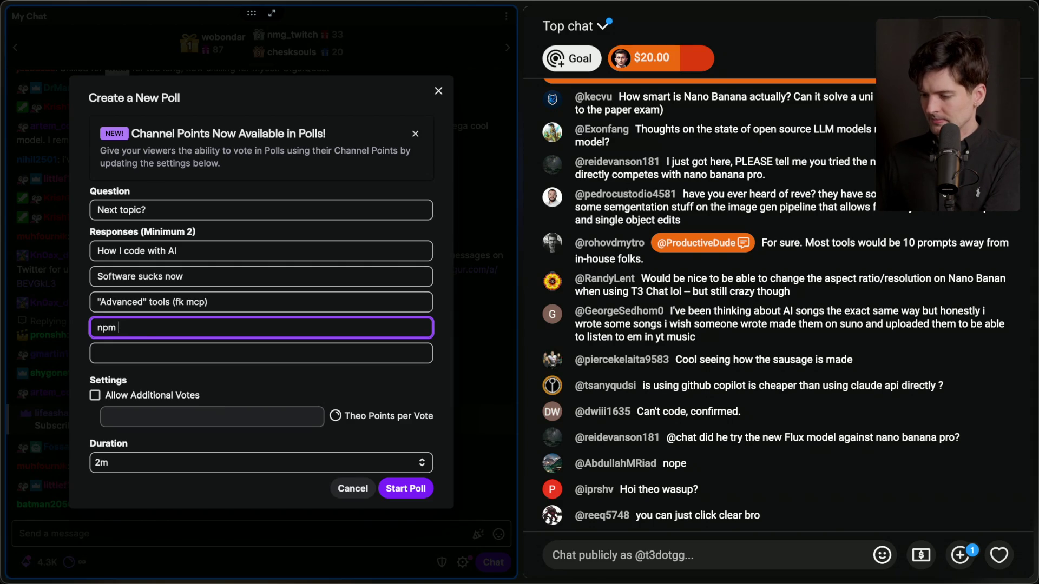
key("Tab")
key("super+Tab")
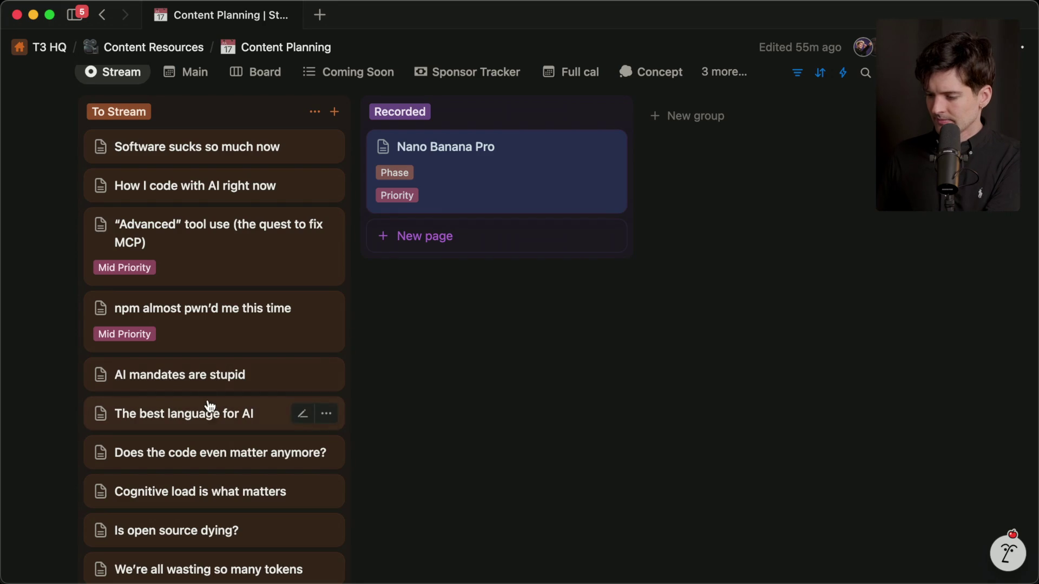
key("super+Tab")
type("AI m")
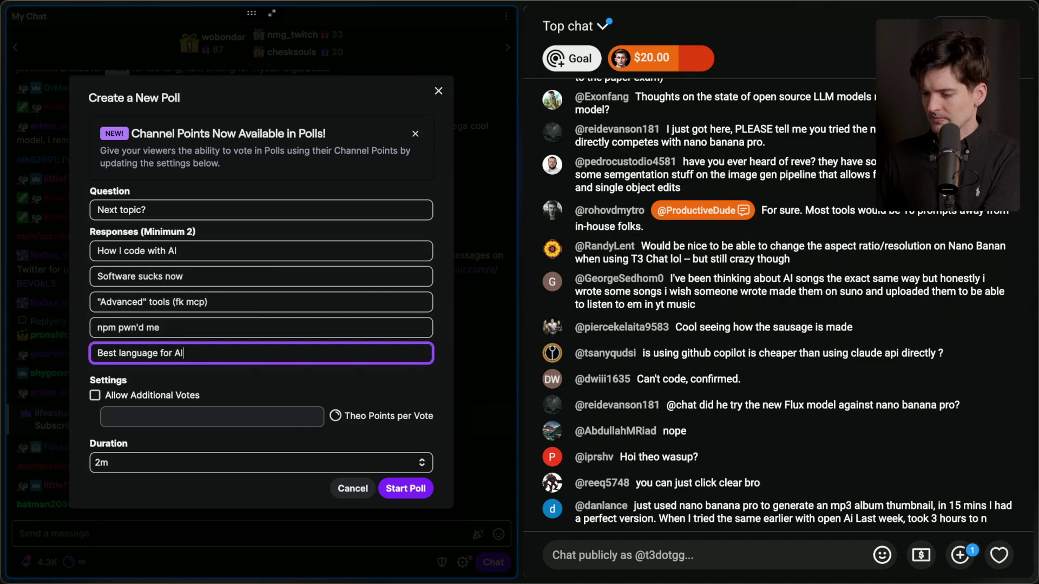
left_click(411, 489)
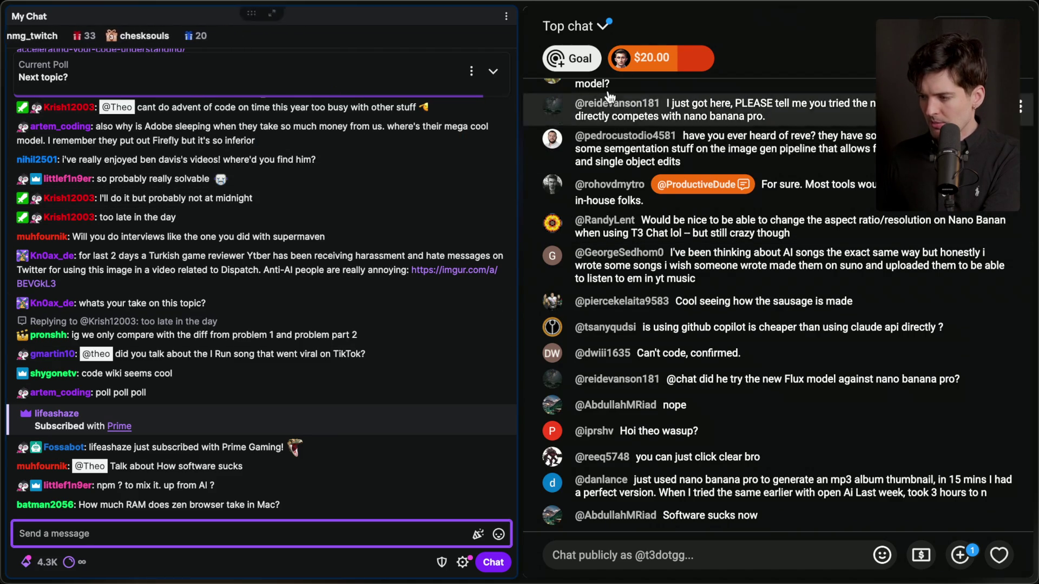
left_click(573, 26)
Step: Switch the YouTube chat feed from Top chat to Fan funding, then to full Live chat
left_click(590, 161)
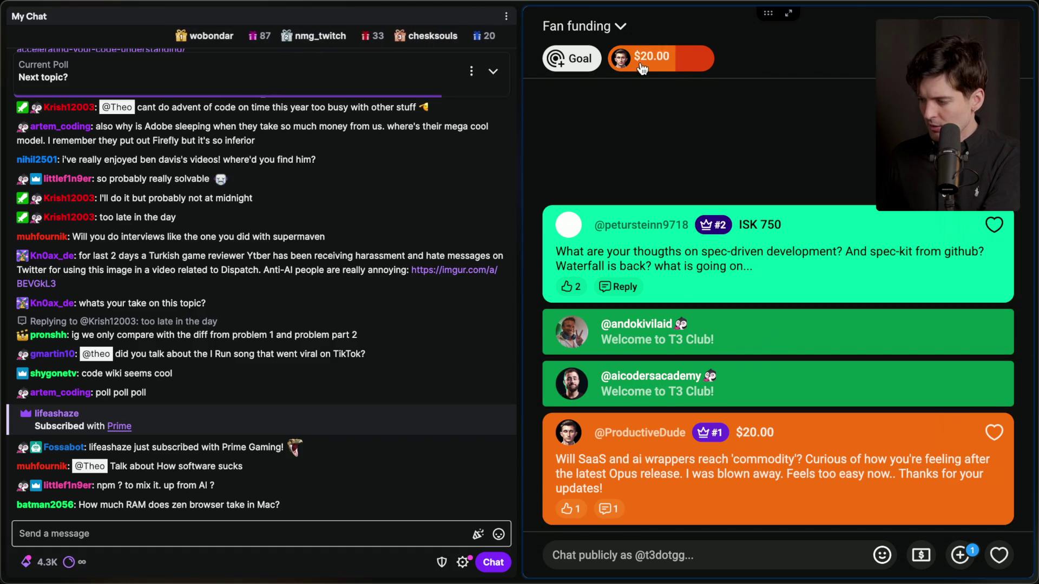
left_click(593, 26)
left_click(601, 97)
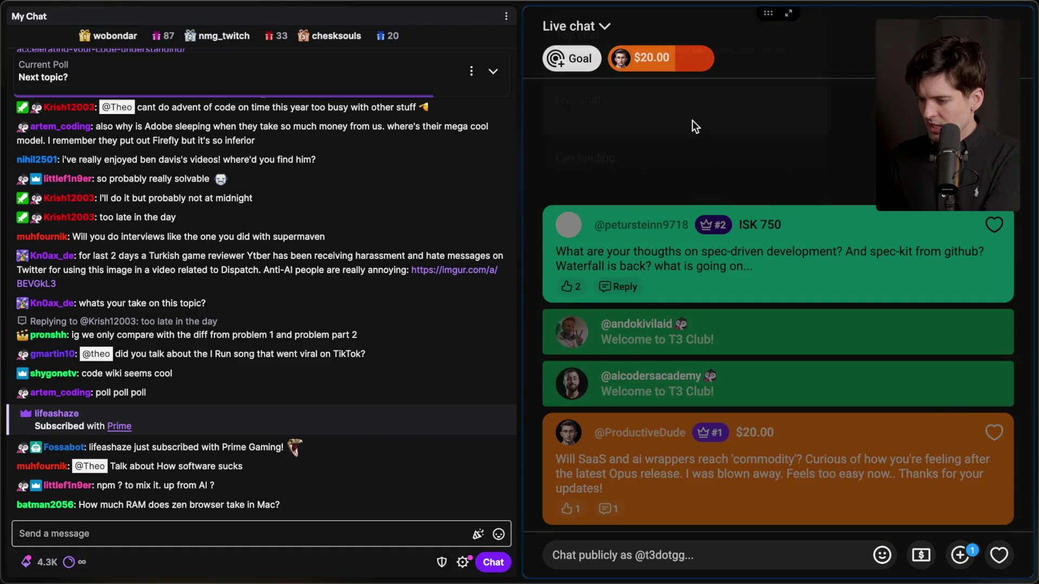